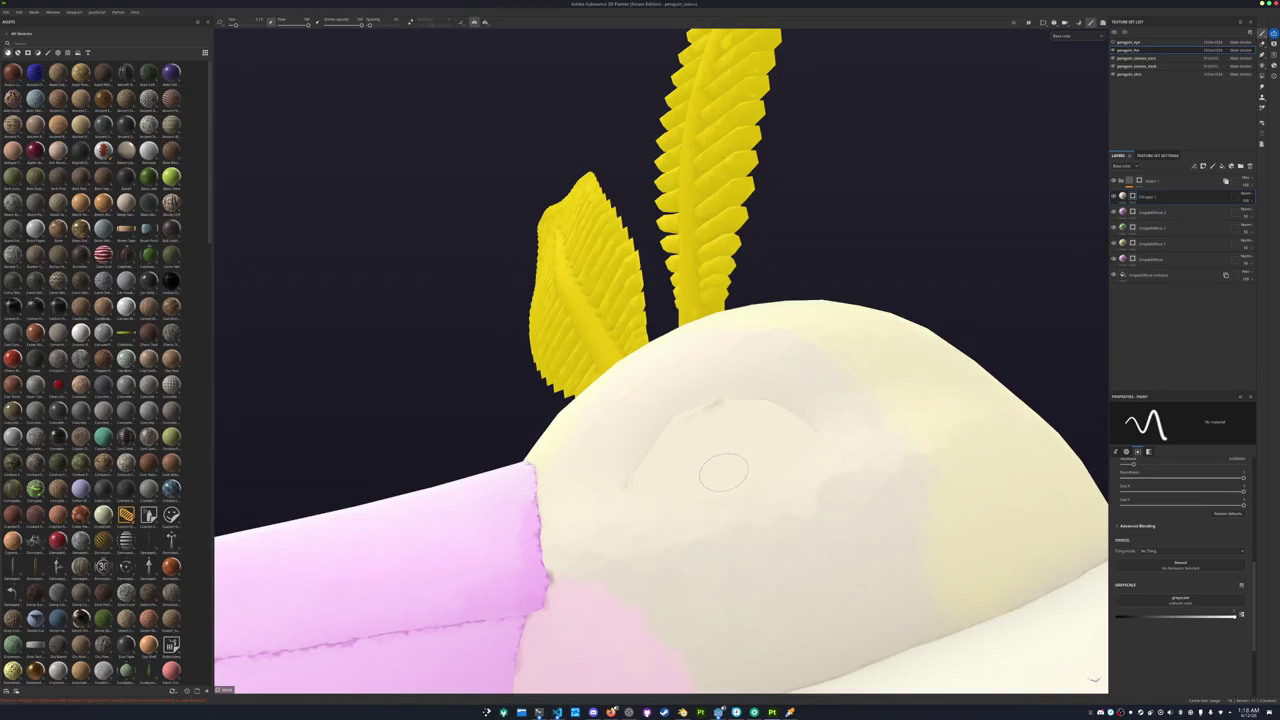
# Check the penguin's beak from the side in Painter, then switch over to Blender.
pyautogui.moveTo(729, 463); pyautogui.dragTo(743, 486)
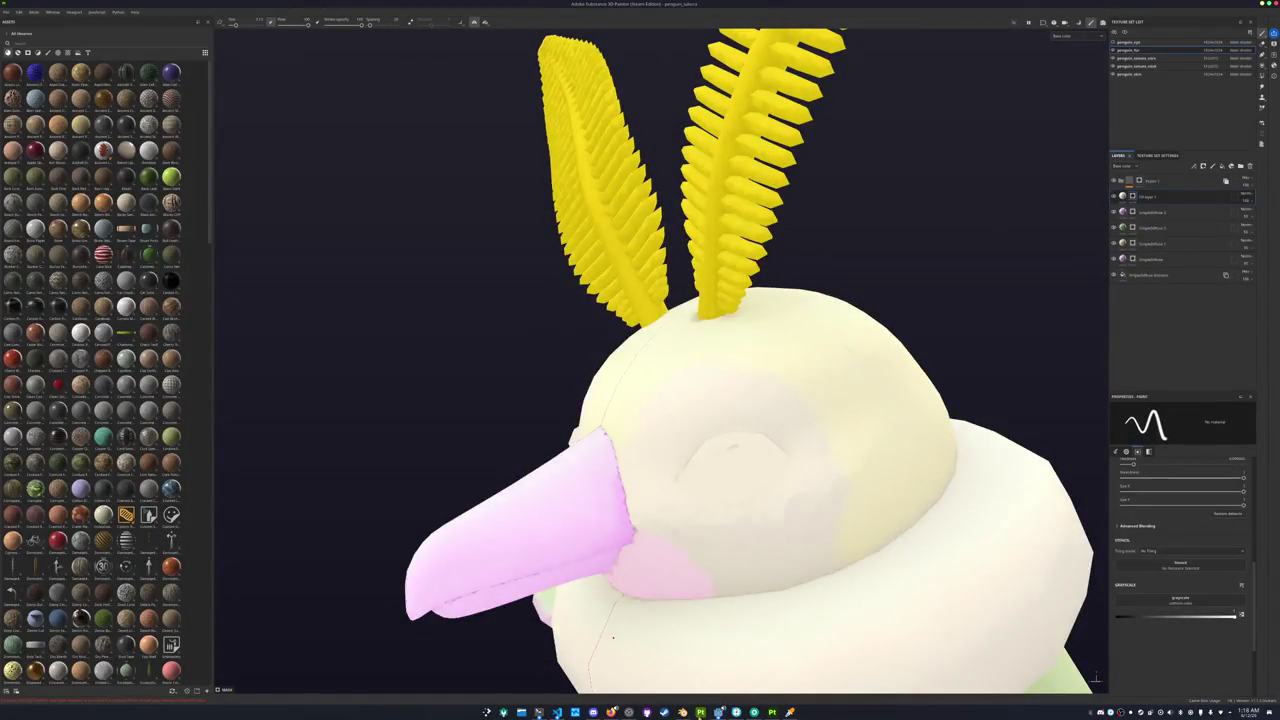
pyautogui.click(683, 712)
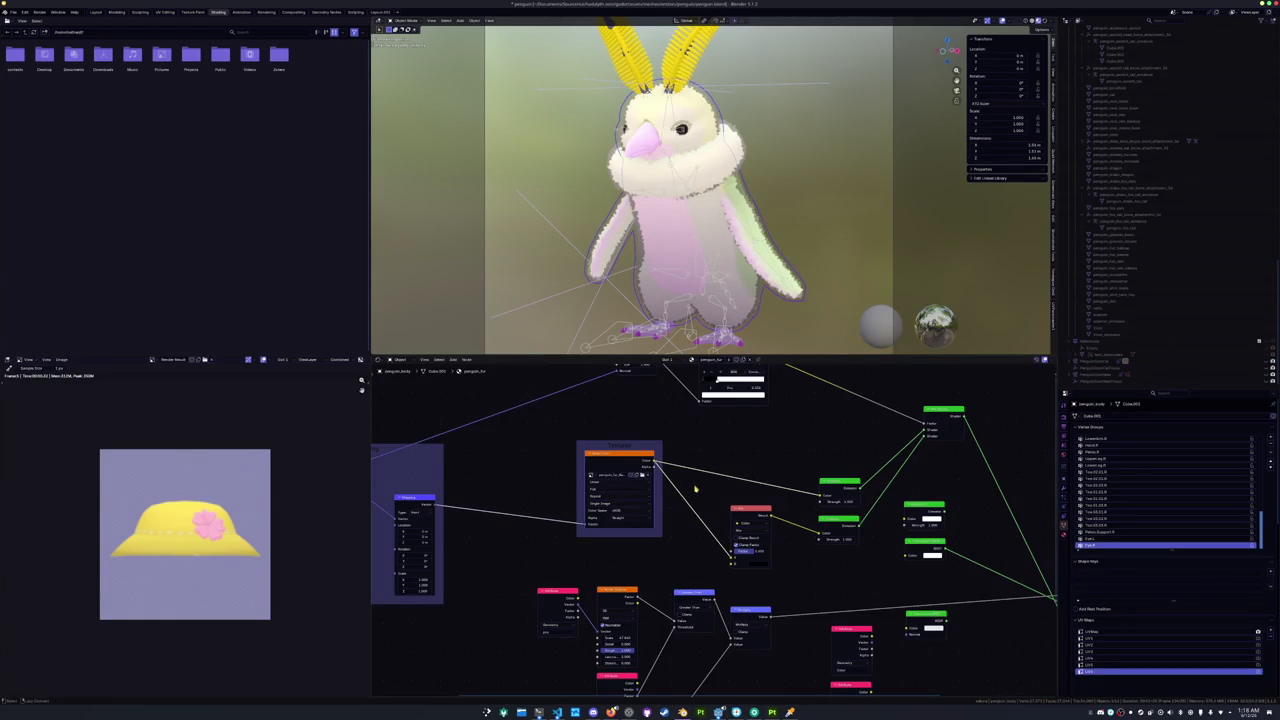
# Select the penguin's beak and orbit around the model to inspect it.
pyautogui.scroll(5, 720, 235)
pyautogui.scroll(-4, 748, 148)
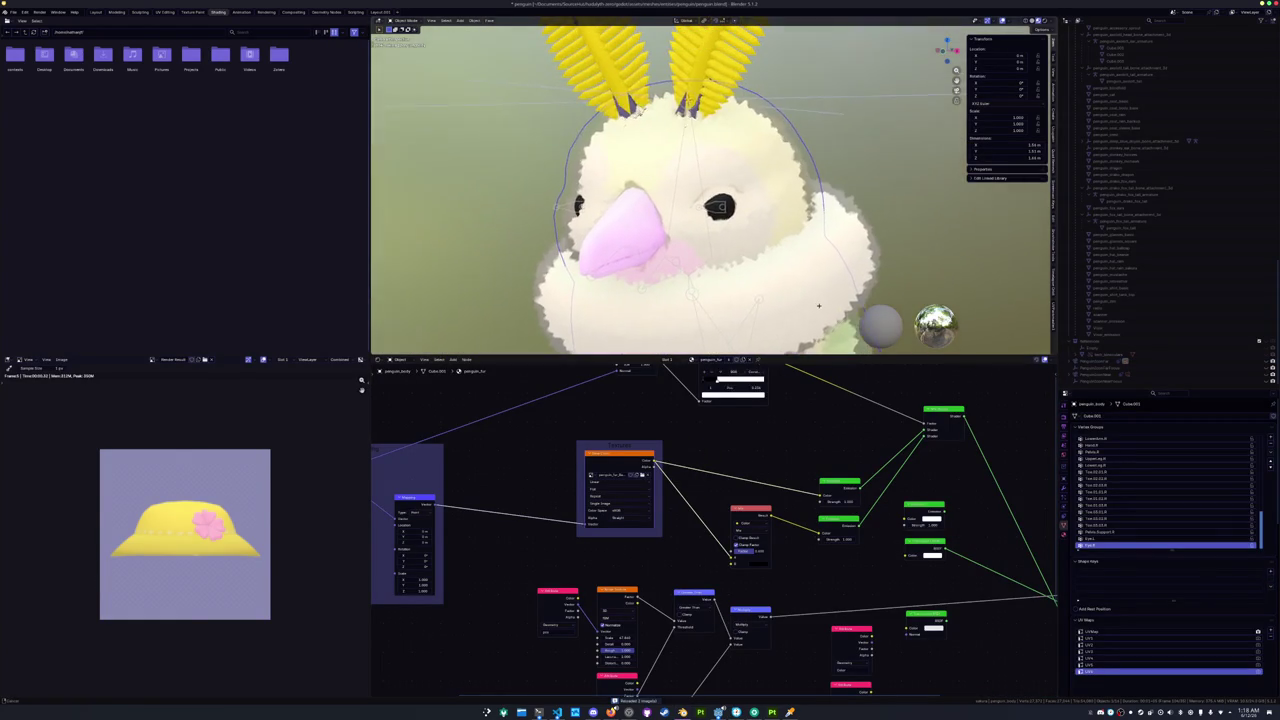
pyautogui.scroll(5, 884, 243)
pyautogui.scroll(2, 732, 275)
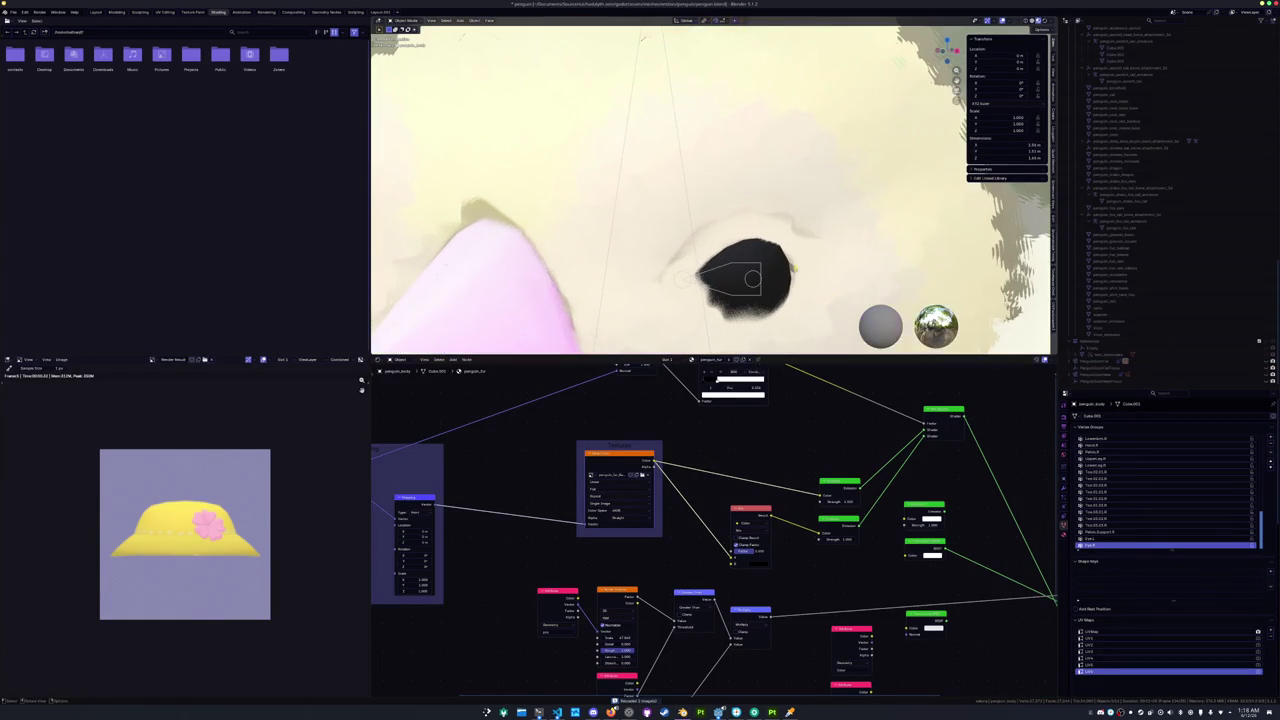
pyautogui.scroll(-4, 732, 275)
pyautogui.click(600, 255)
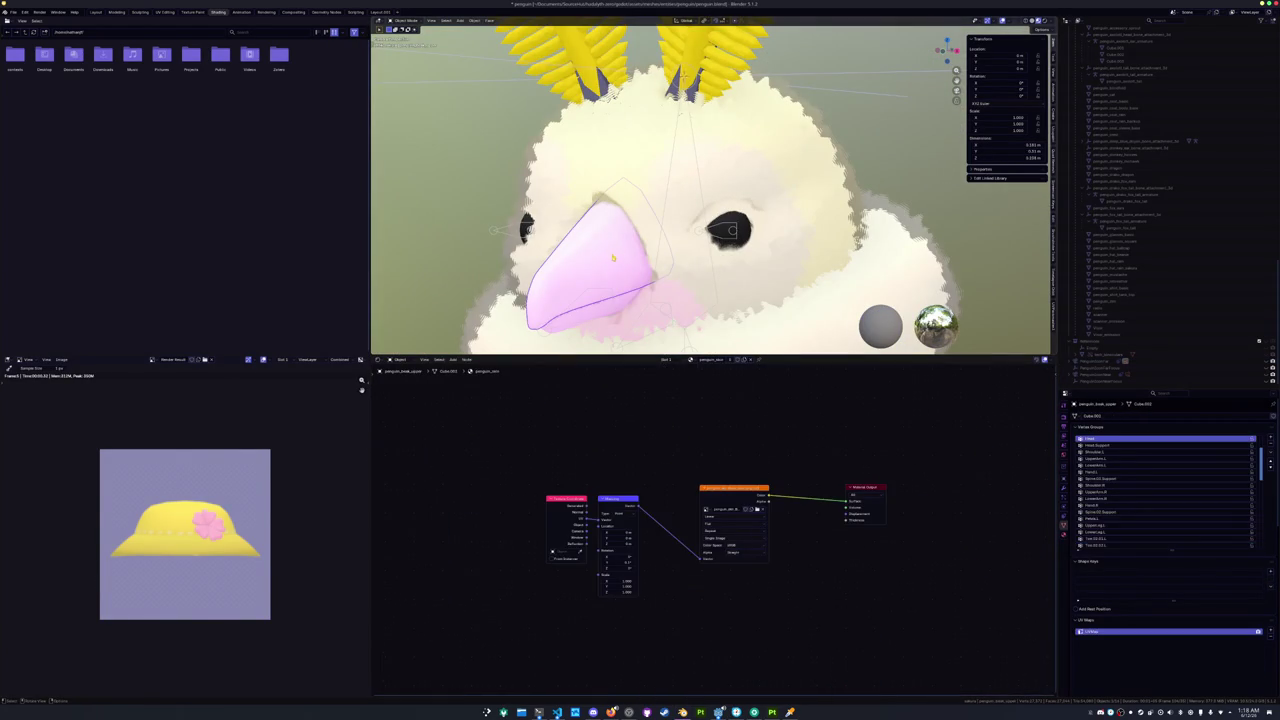
pyautogui.scroll(-6, 639, 300)
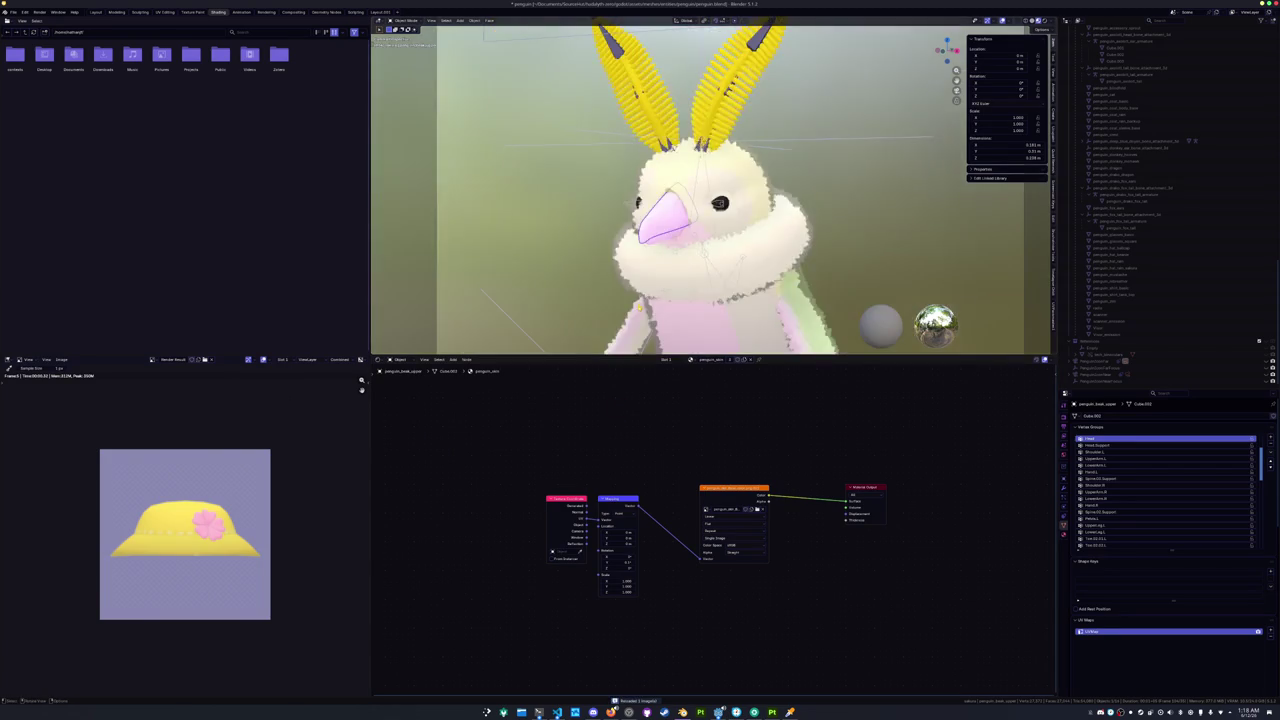
pyautogui.moveTo(566, 297)
pyautogui.mouseDown()
pyautogui.moveTo(569, 229)
pyautogui.moveTo(609, 242)
pyautogui.moveTo(617, 277)
pyautogui.mouseUp()
# Save the blend file and render the penguin from the scene camera.
pyautogui.hotkey('ctrl', 's')
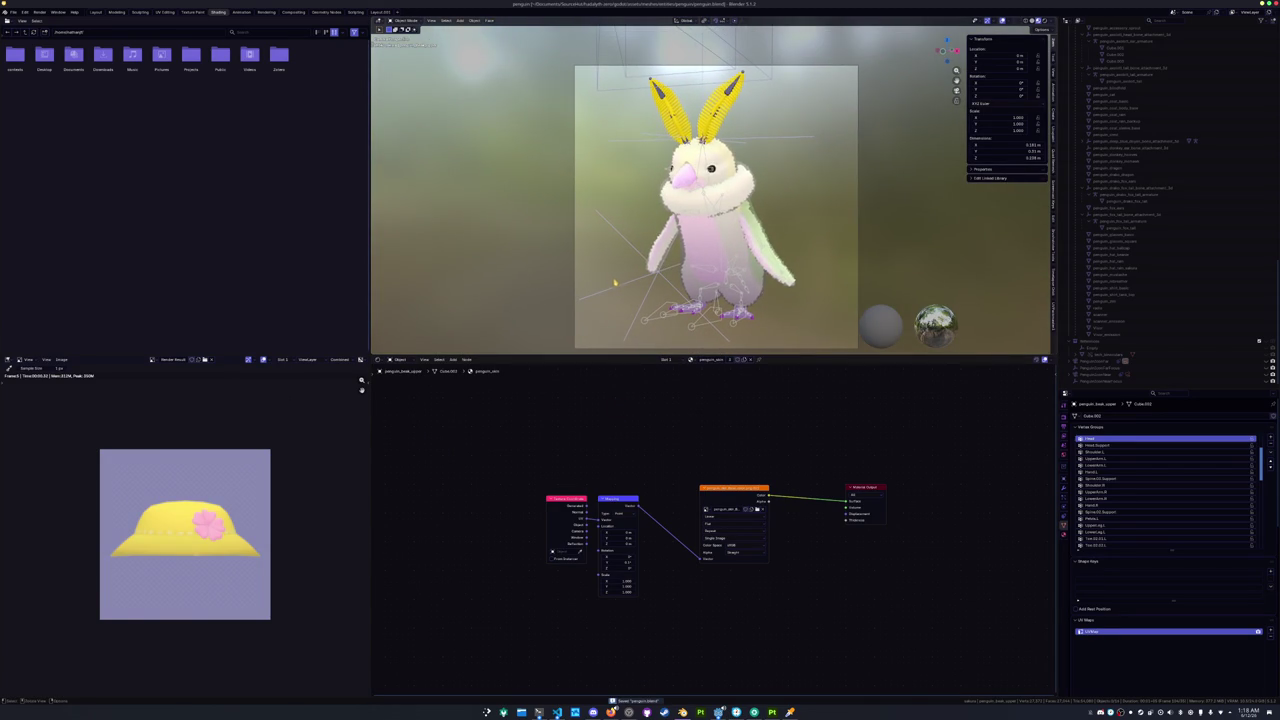
pyautogui.press('F12')
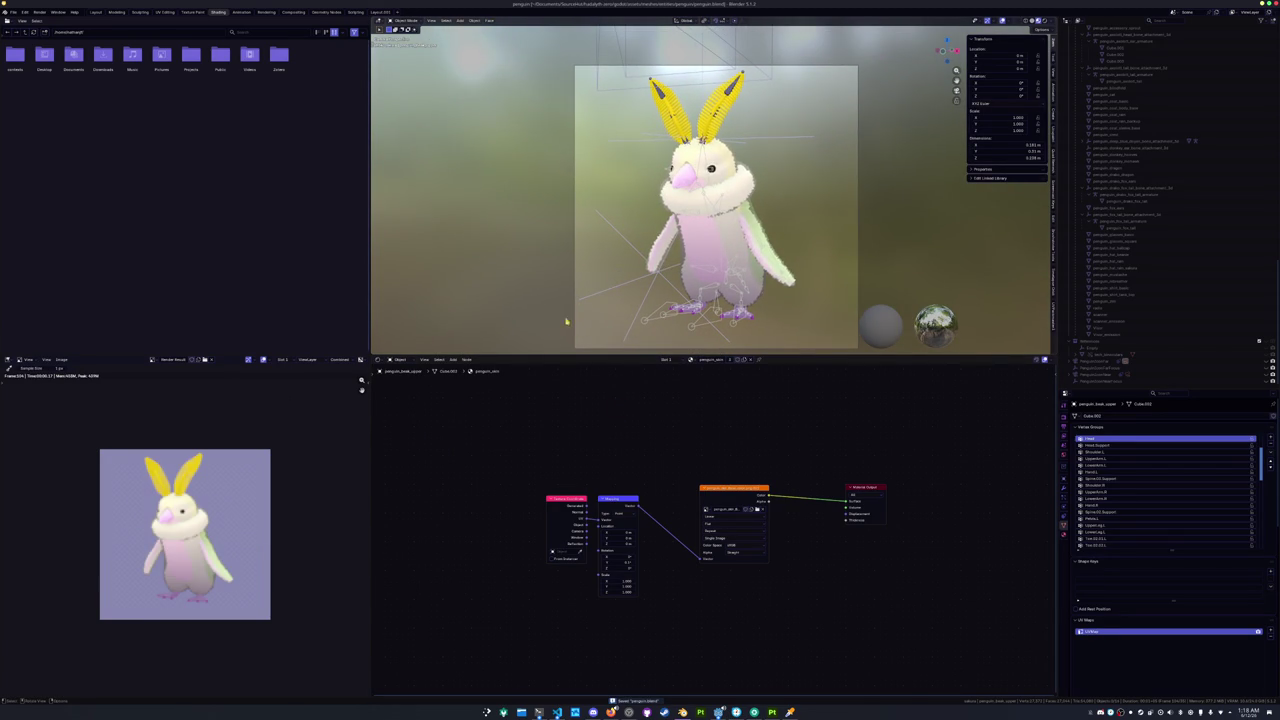
pyautogui.click(61, 360)
# Save the render as a PNG image named 'pengu' in the skin_data folder.
pyautogui.click(75, 424)
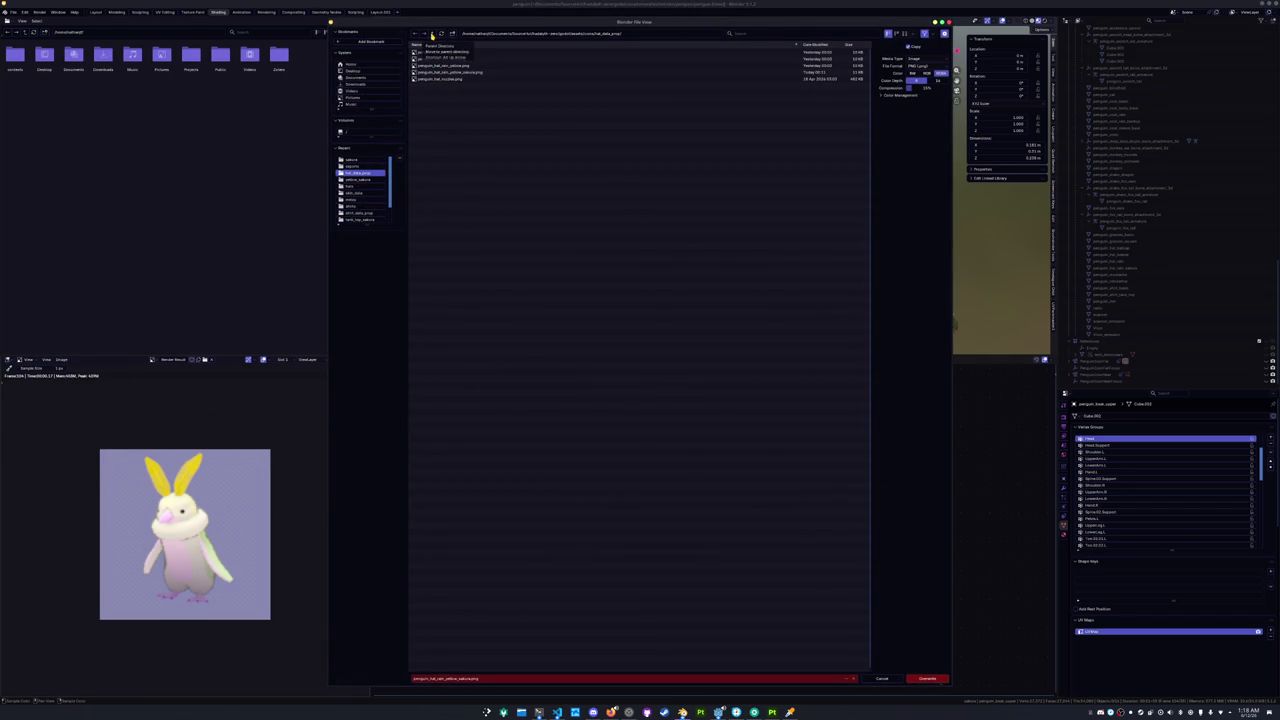
pyautogui.click(432, 34)
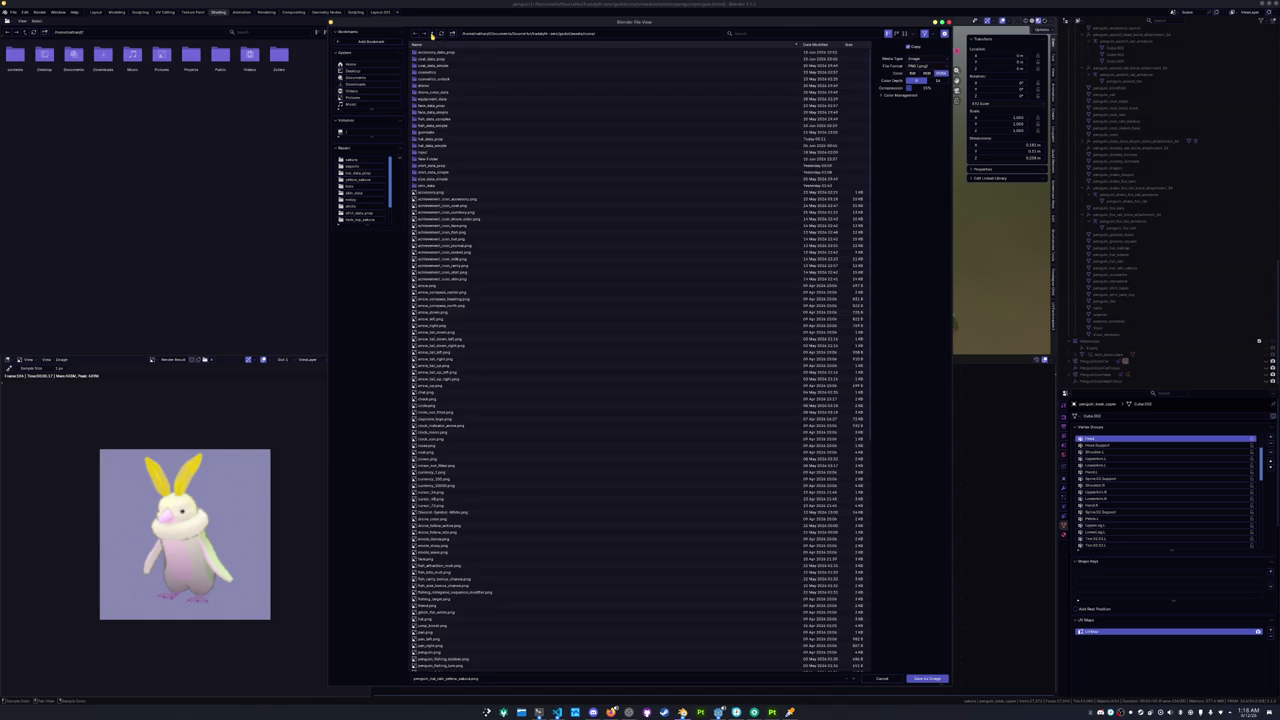
pyautogui.doubleClick(430, 187)
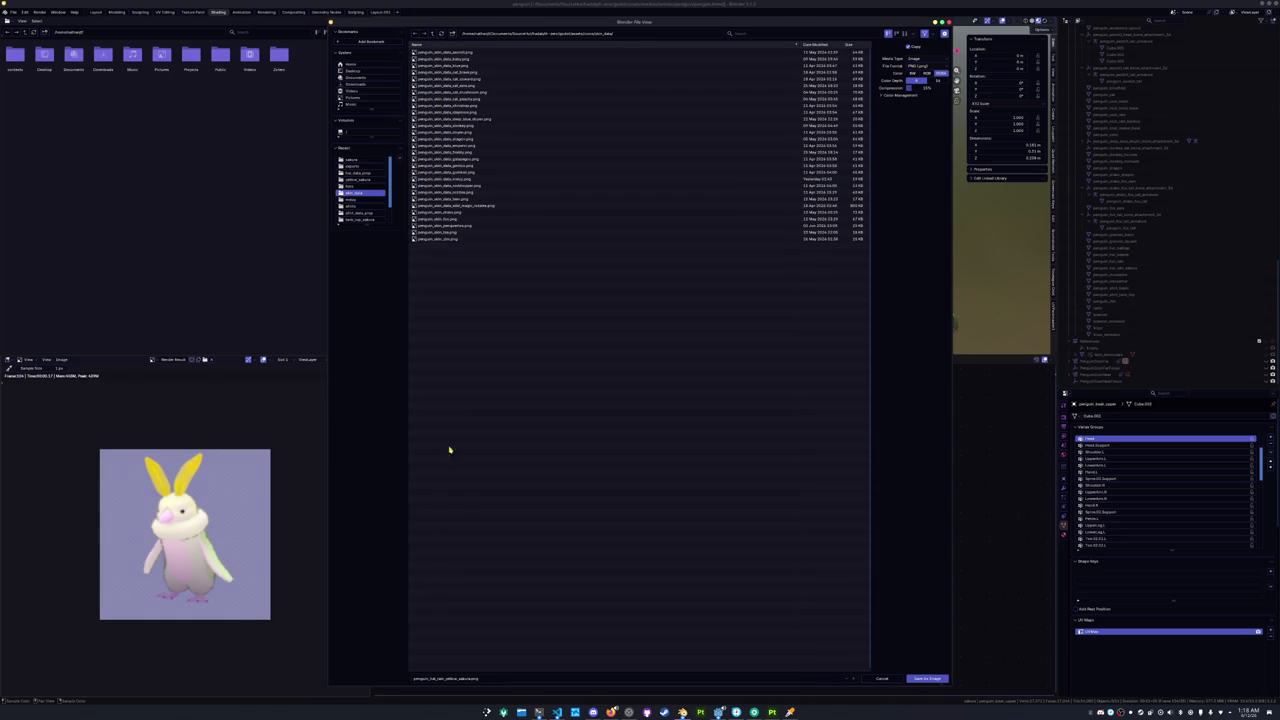
pyautogui.click(490, 678)
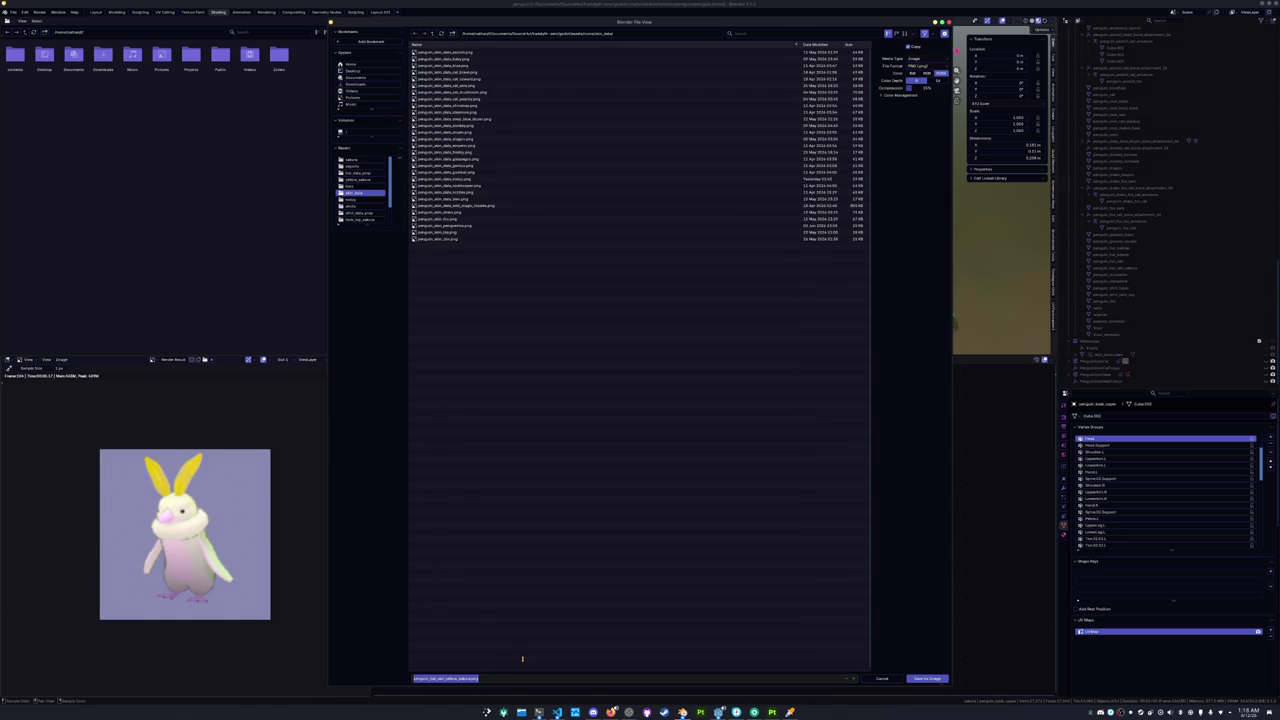
pyautogui.write('pengu')
pyautogui.press('Return')
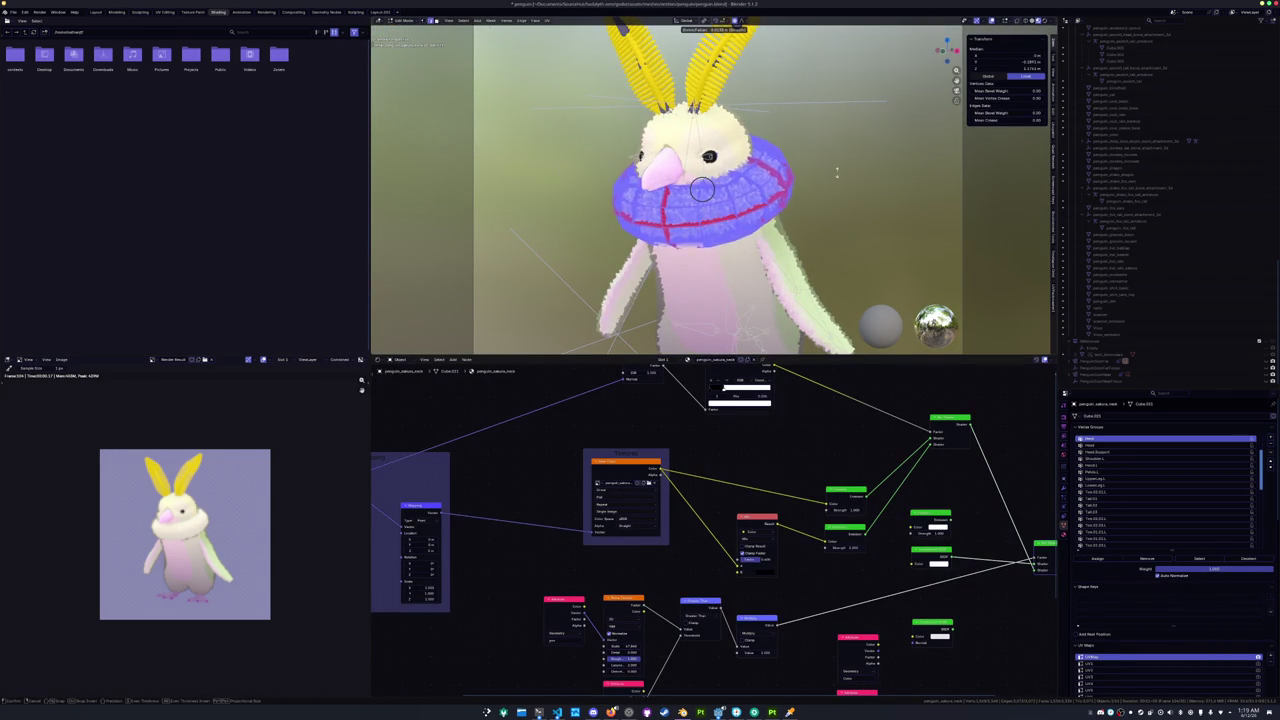
# Finish widening the neck ring, return to Object Mode and check the camera view.
pyautogui.click(786, 177)
pyautogui.press('Tab')
pyautogui.press('KP_0')
pyautogui.press('KP_4')
pyautogui.press('KP_4')
pyautogui.press('KP_4')
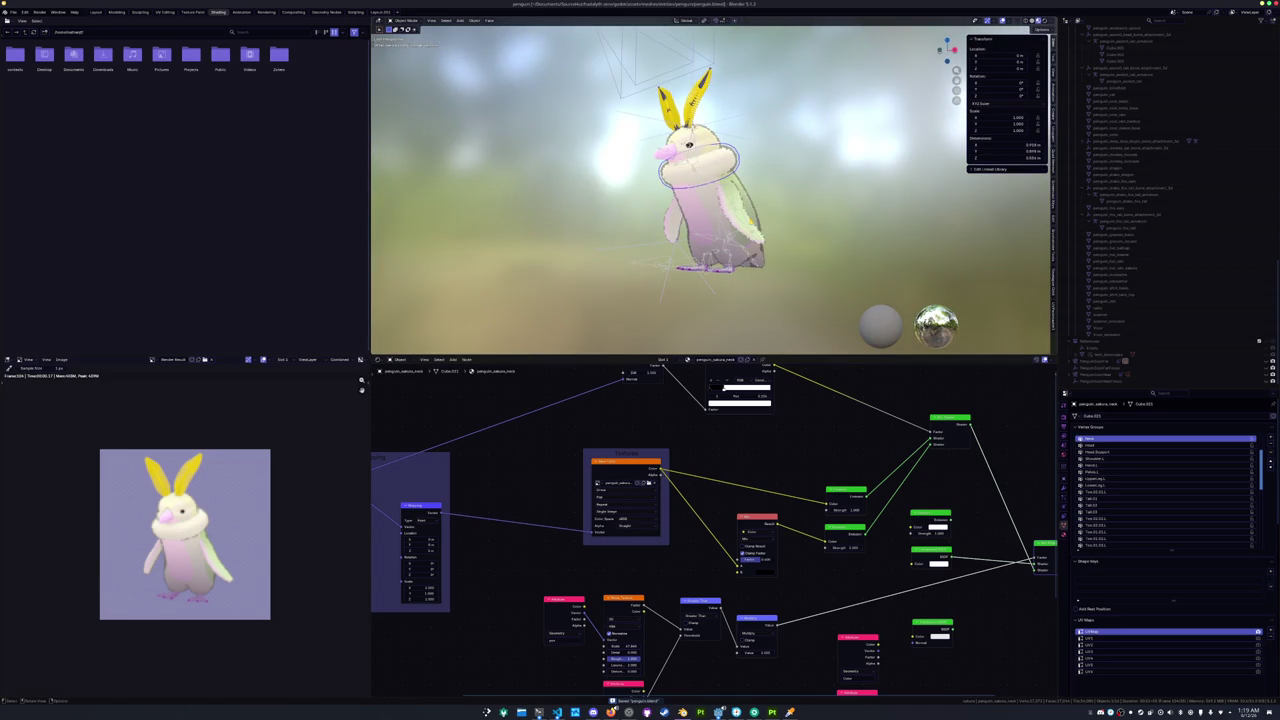
pyautogui.press('KP_0')
pyautogui.scroll(-2, 793, 218)
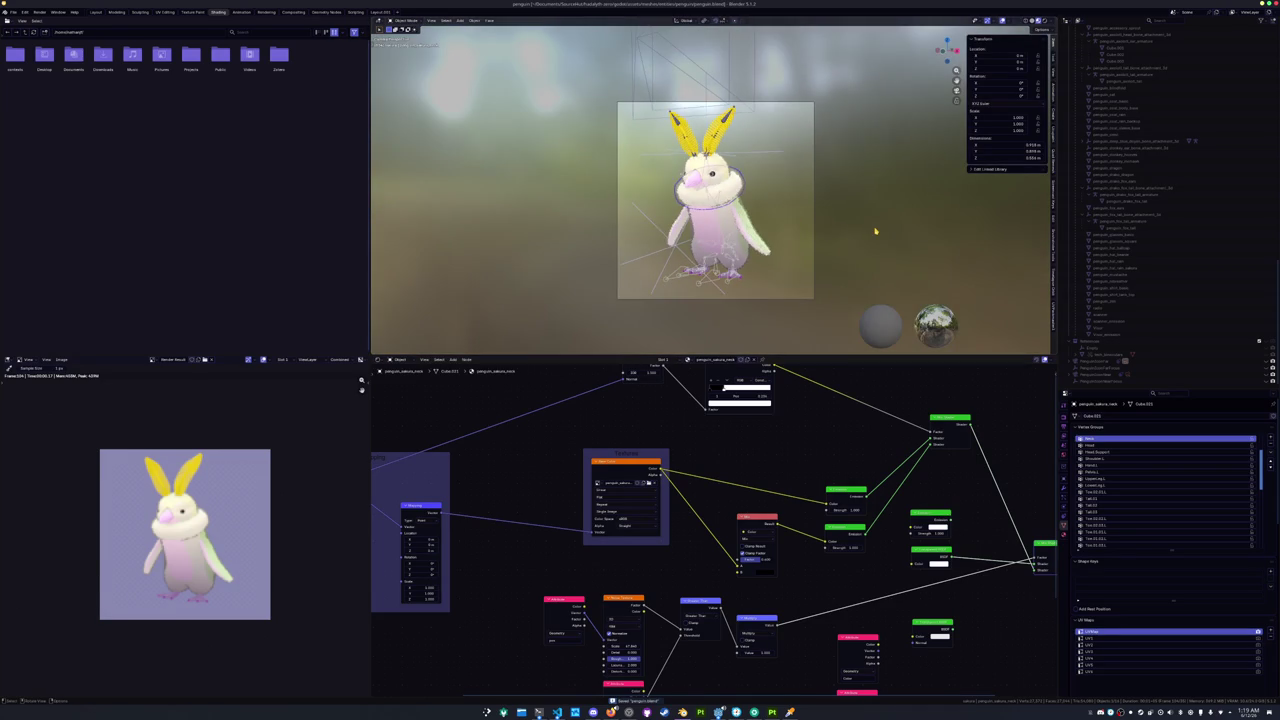
# Compare the penguin against Substance 3D Painter, then leave the camera view to see the rig.
pyautogui.hotkey('alt', 'Tab')
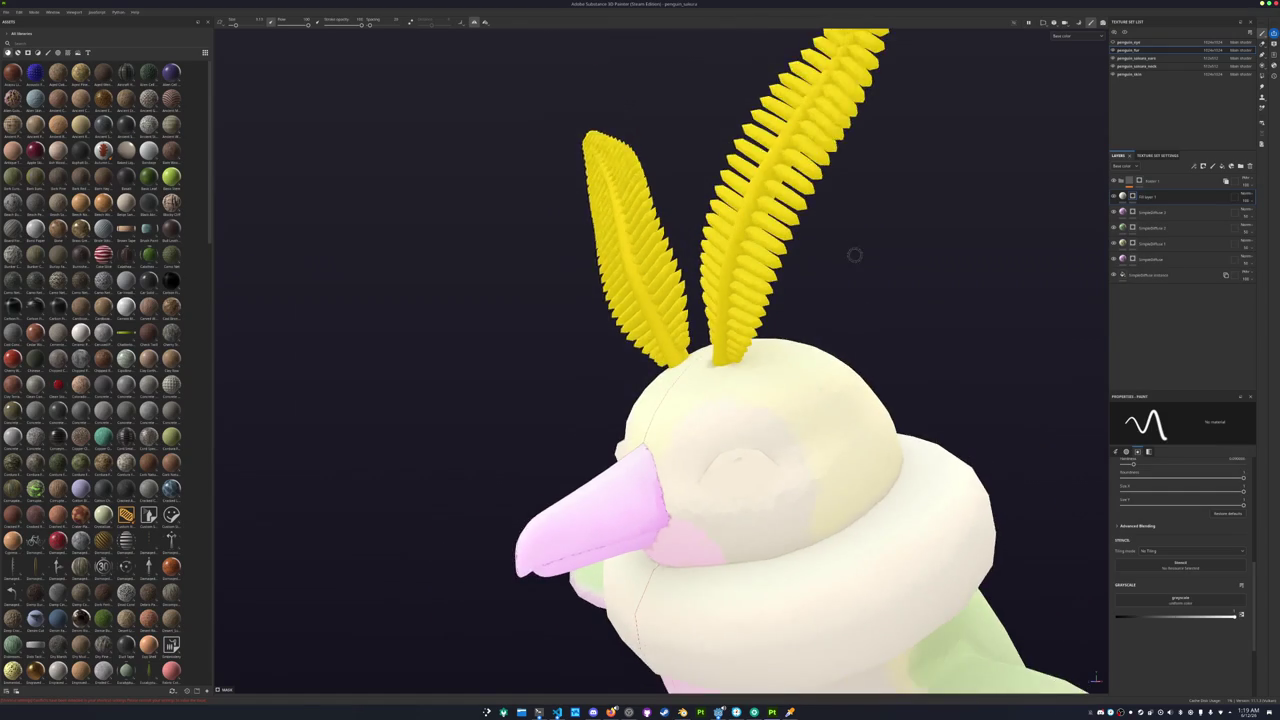
pyautogui.scroll(-2, 855, 255)
pyautogui.hotkey('alt', 'Tab')
pyautogui.scroll(-2, 850, 258)
pyautogui.scroll(1, 848, 260)
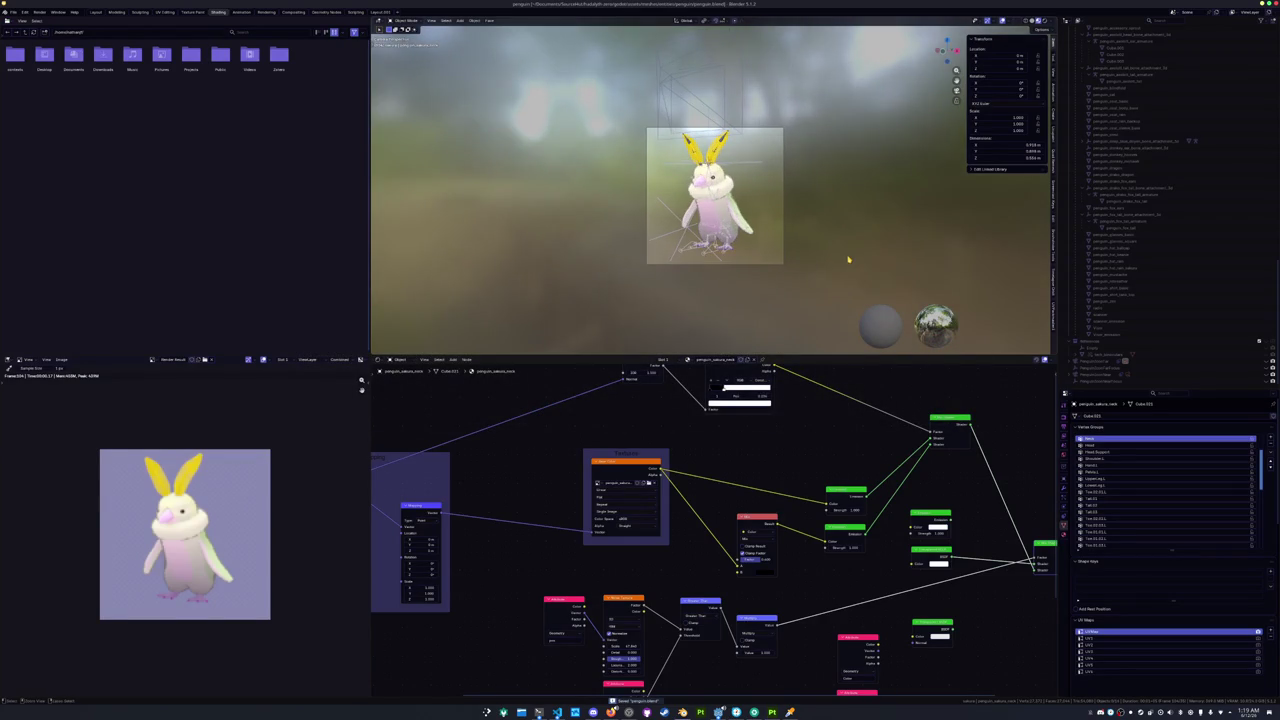
pyautogui.press('KP_0')
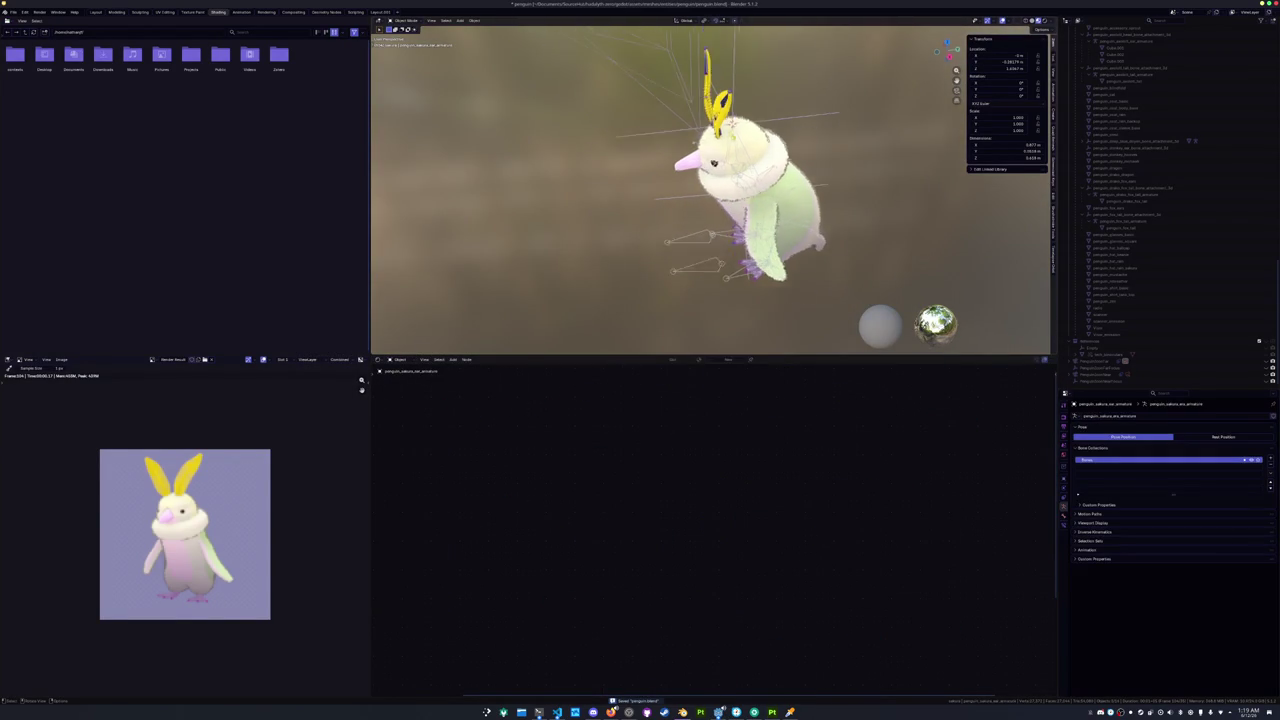
# In the Layout workspace, clear the ear bones' location and save the file.
pyautogui.click(96, 13)
pyautogui.hotkey('ctrl', 's')
pyautogui.hotkey('alt', 'g')
pyautogui.hotkey('ctrl', 's')
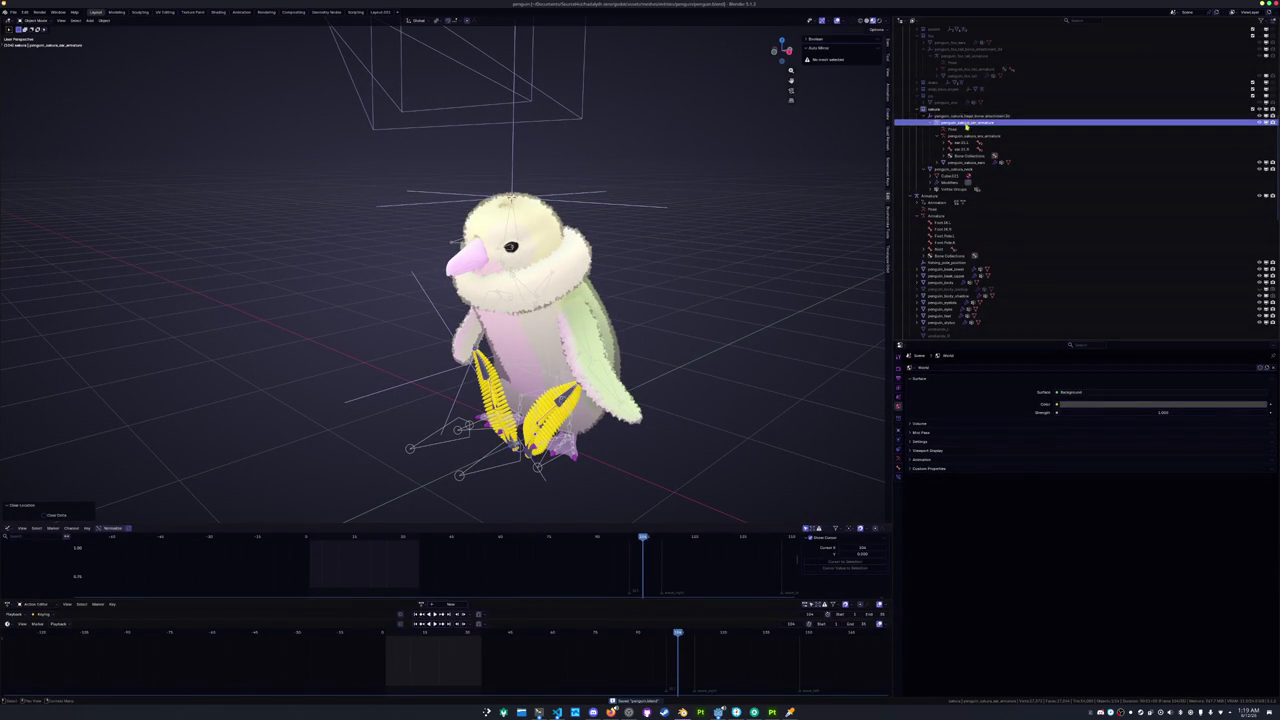
# Select the ear armature hierarchy and start a glTF 2.0 export.
pyautogui.keyDown('shift'); pyautogui.click(961, 164); pyautogui.keyUp('shift')
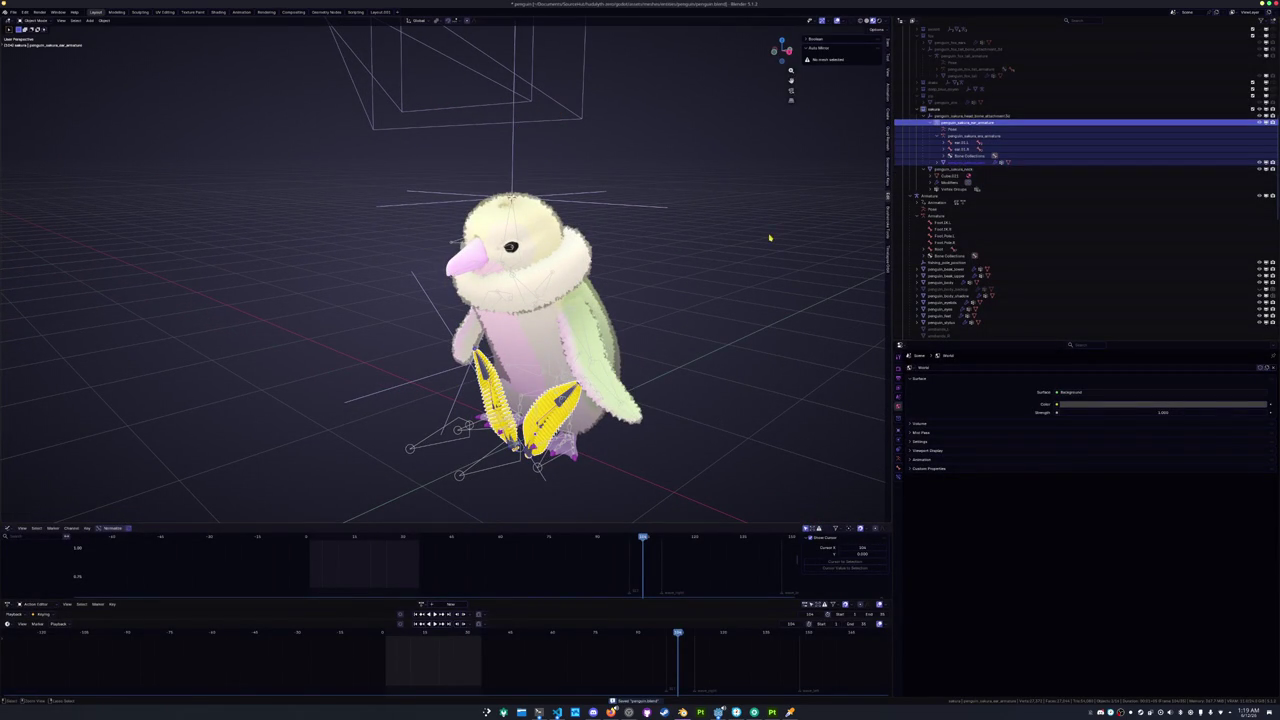
pyautogui.click(14, 12)
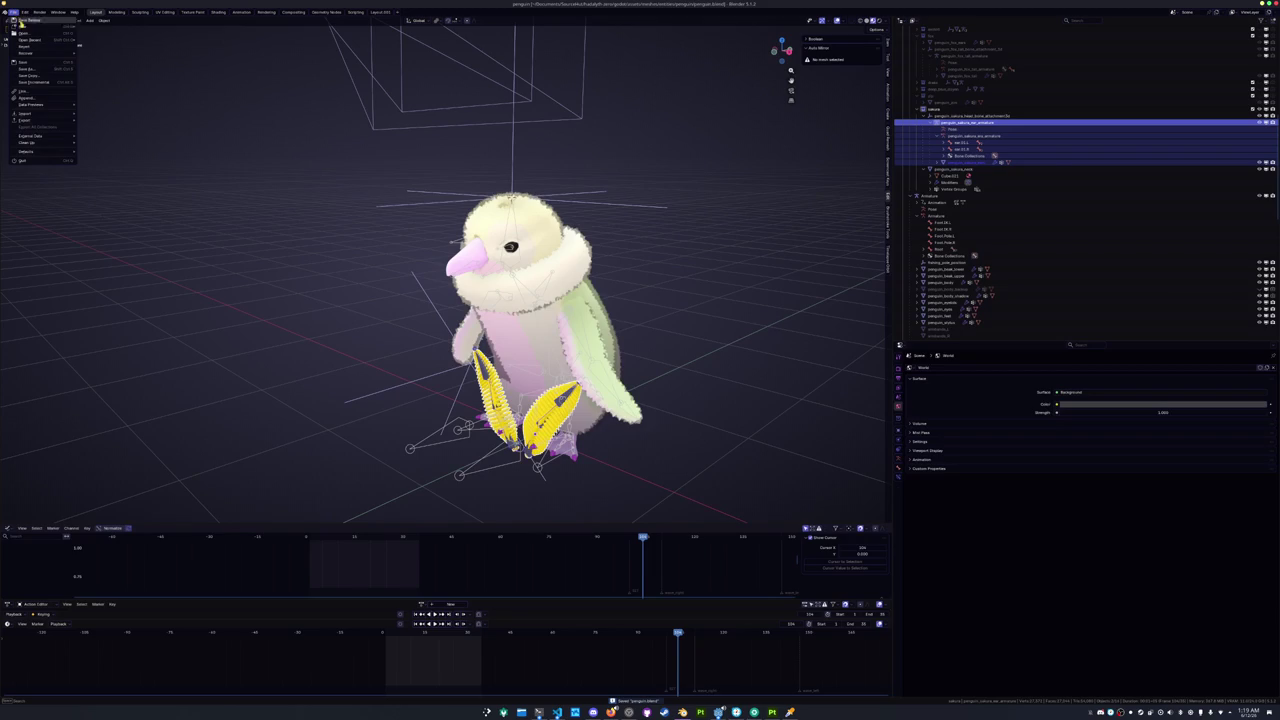
pyautogui.moveTo(45, 121)
pyautogui.click(106, 180)
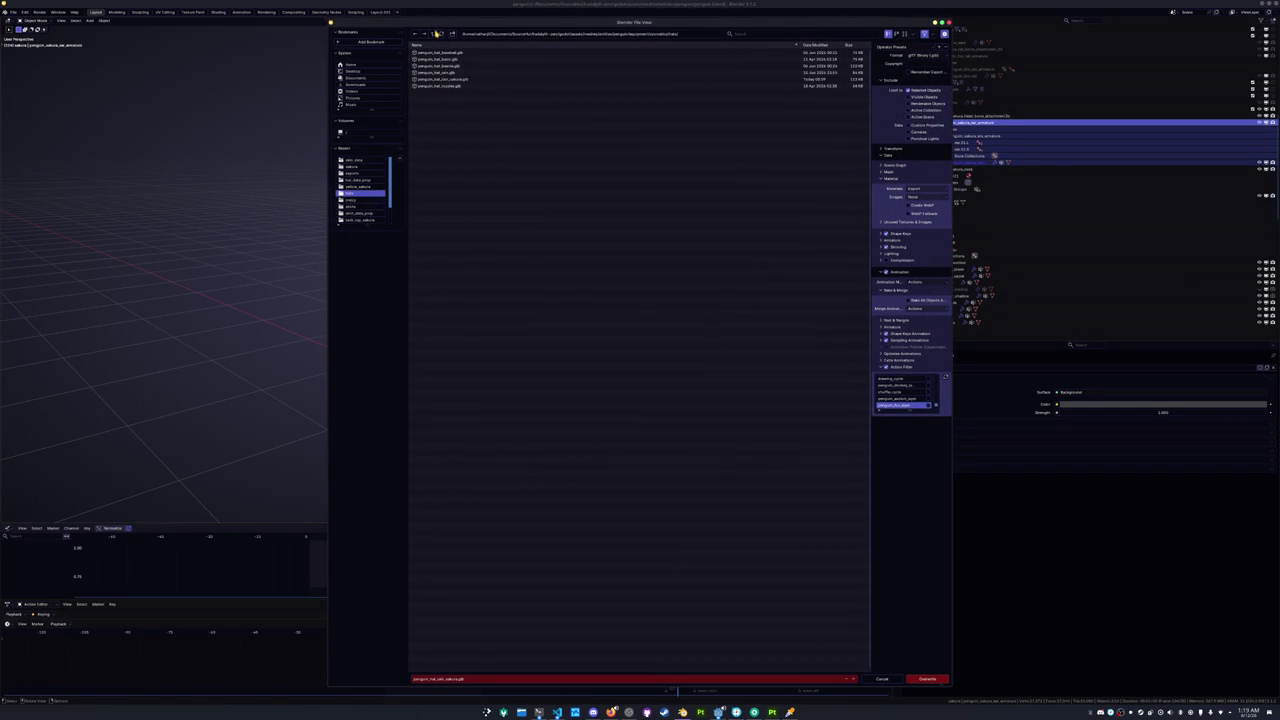
# Export the ears as penguin_prop_sakura_ears.glb into the props folder.
pyautogui.click(434, 34)
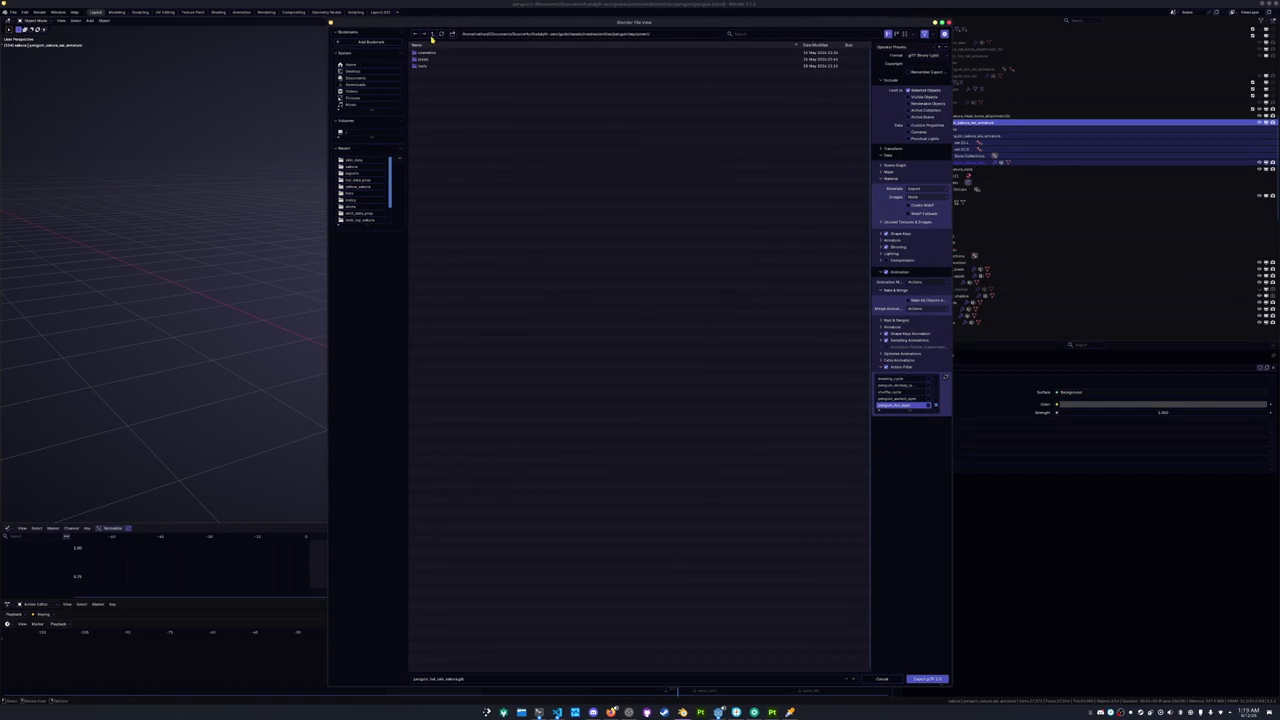
pyautogui.doubleClick(422, 59)
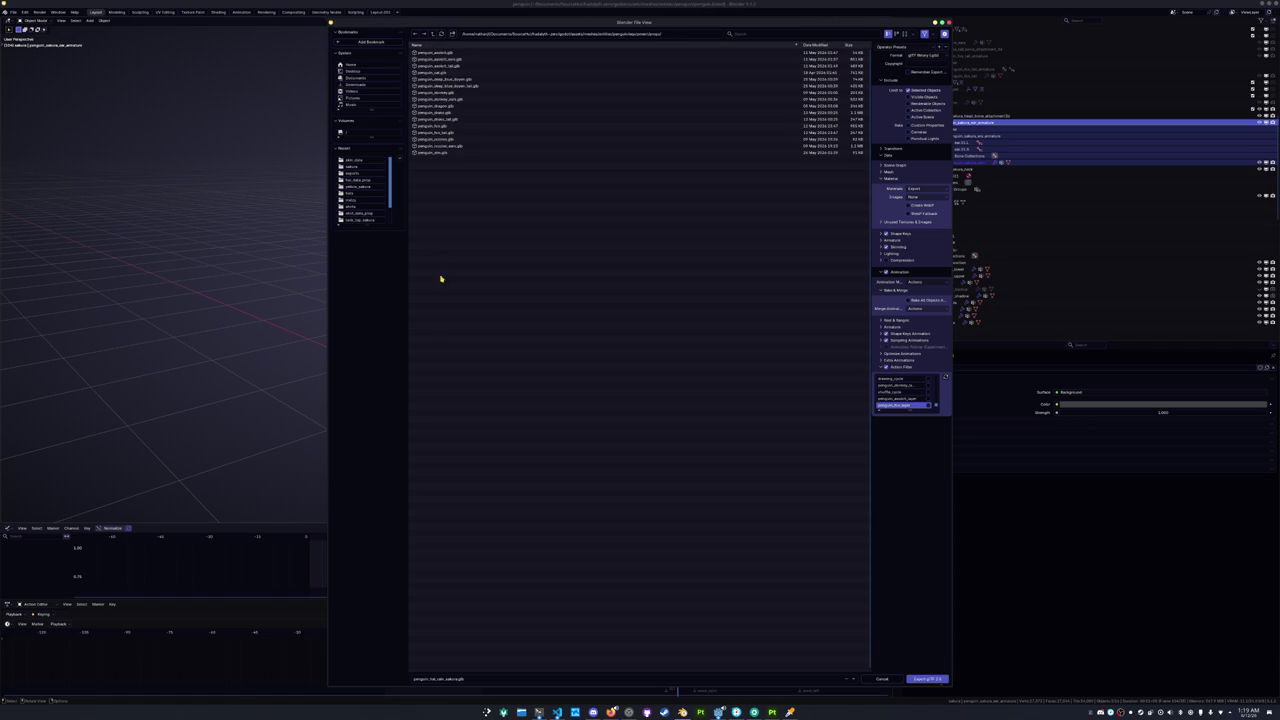
pyautogui.click(500, 679)
pyautogui.write('penguin_')
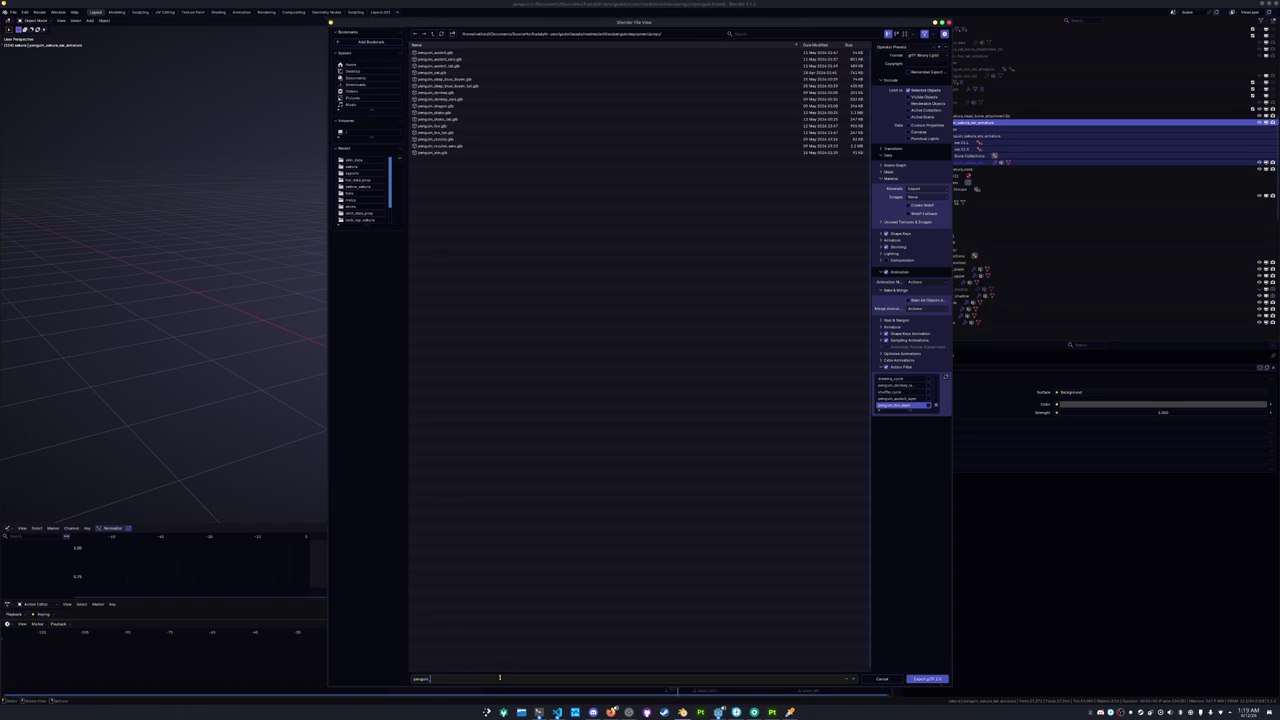
pyautogui.write('prop_sakura_e')
pyautogui.write('ars')
pyautogui.press('Return')
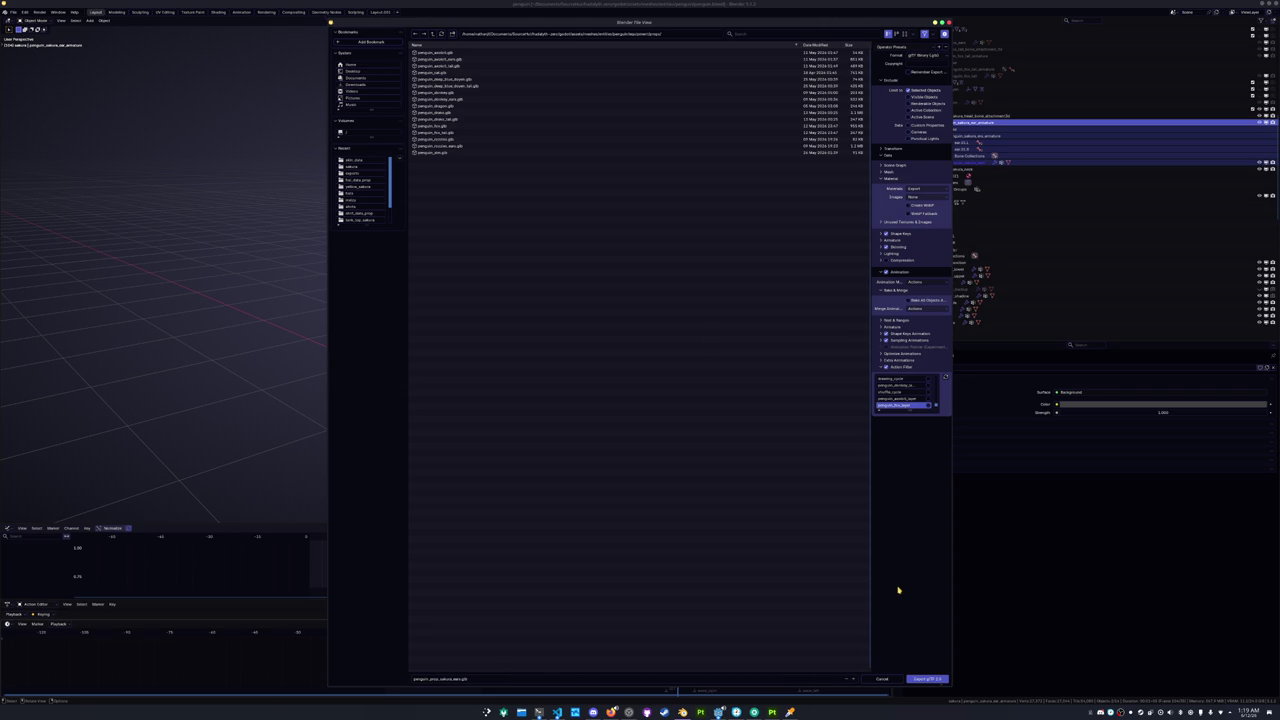
pyautogui.click(927, 679)
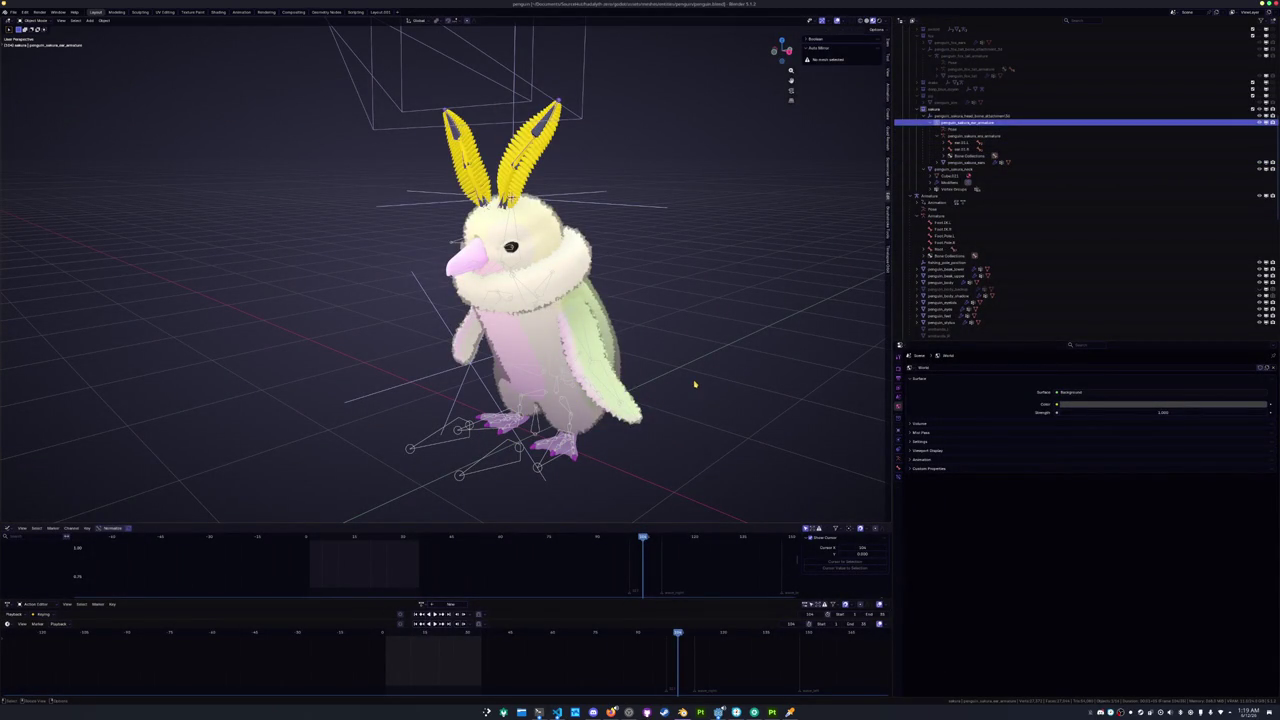
# Select the head attachment and the armature, and test-rotate the head bone.
pyautogui.click(547, 292)
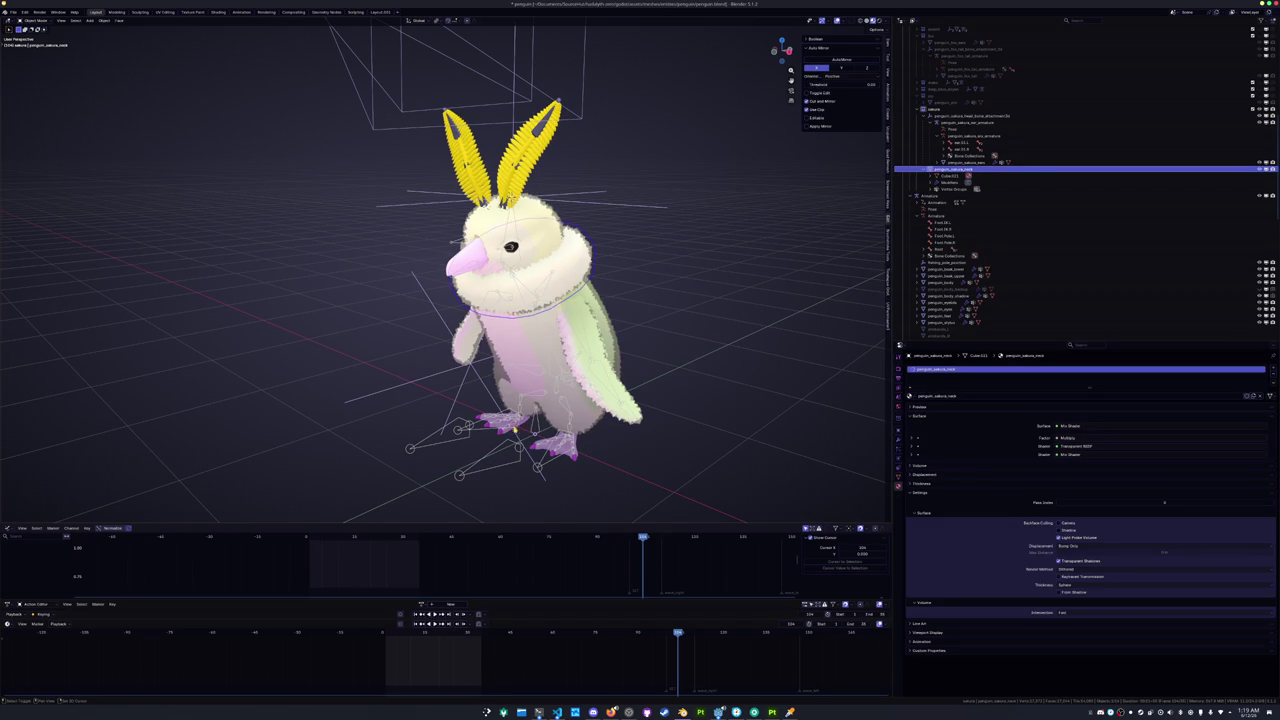
pyautogui.click(501, 467)
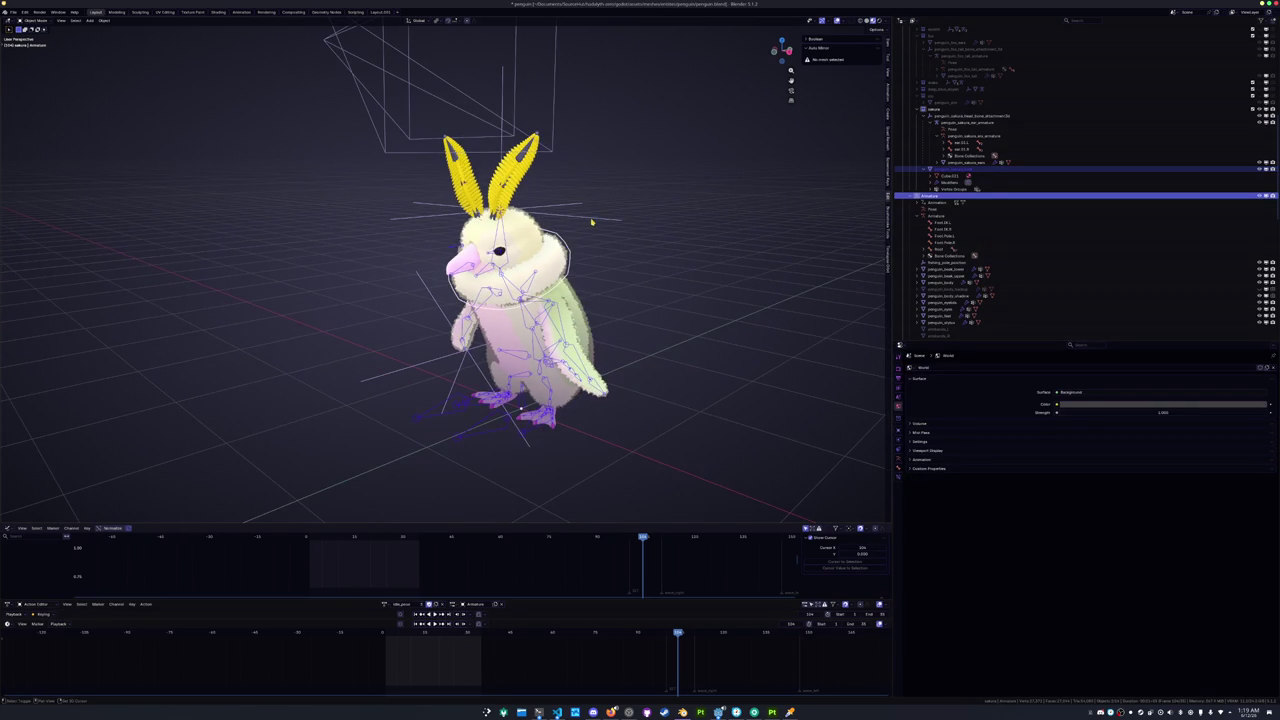
pyautogui.click(594, 220)
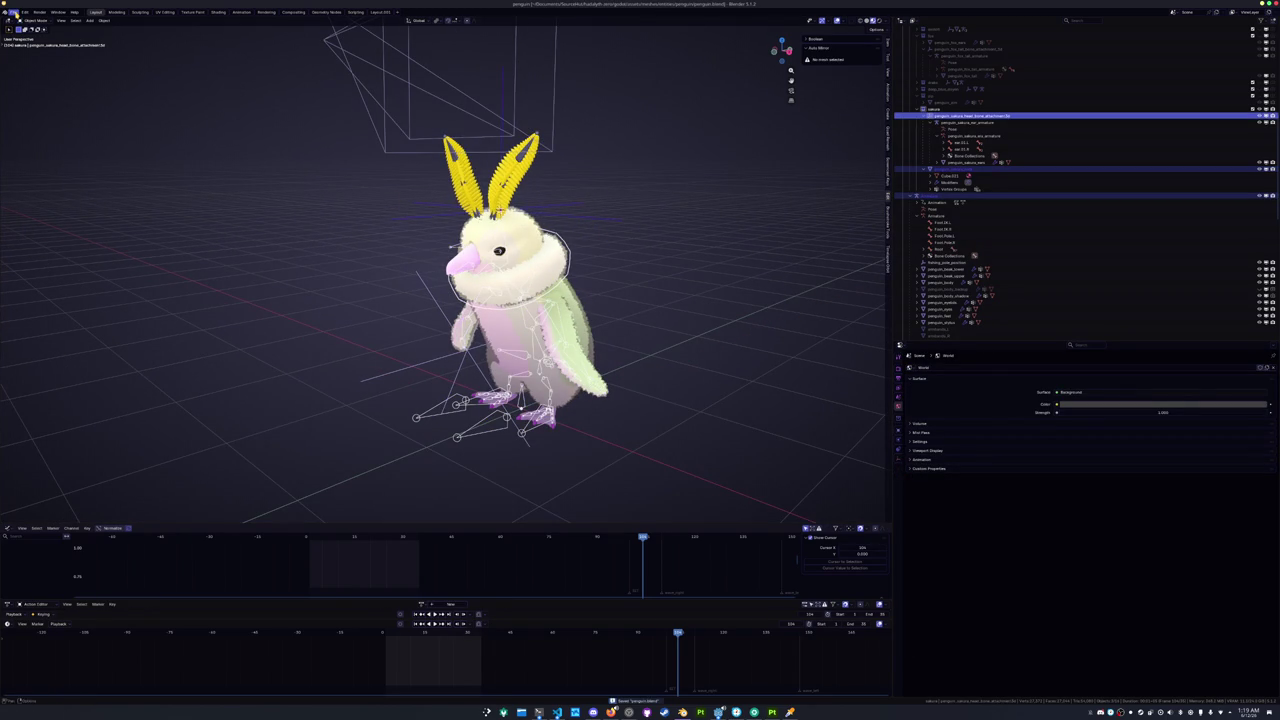
pyautogui.click(13, 11)
pyautogui.moveTo(34, 121)
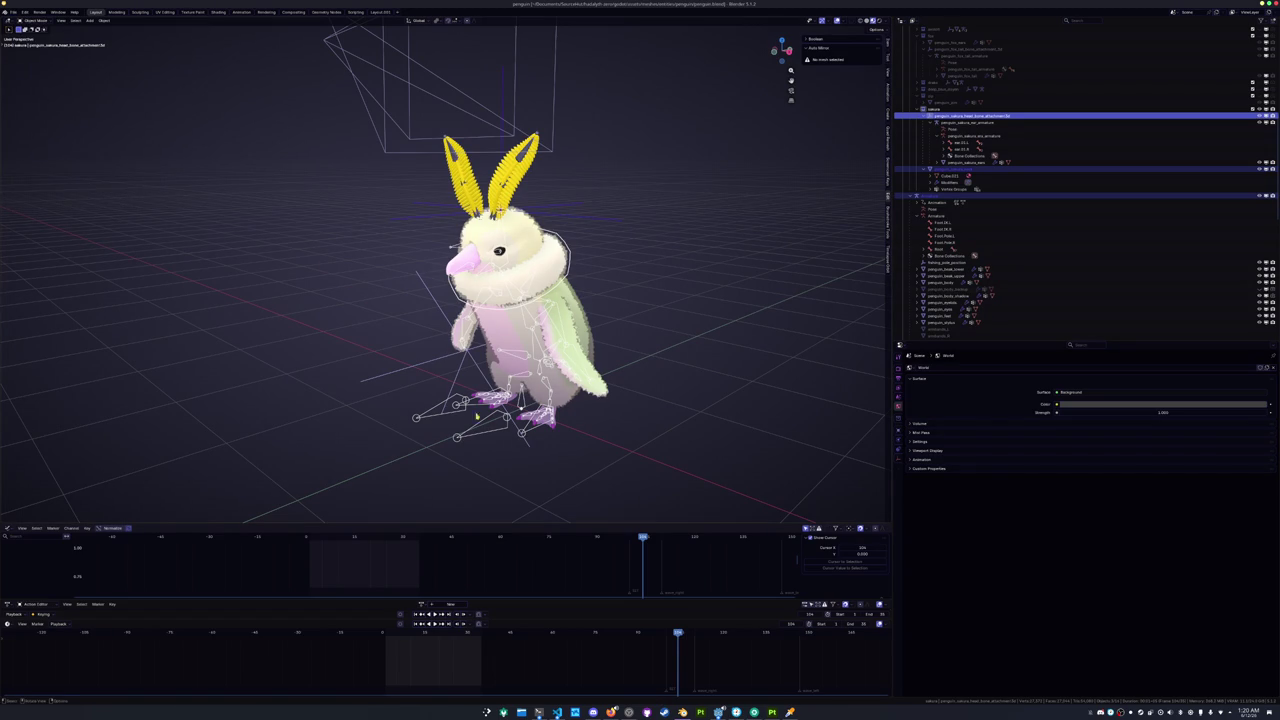
pyautogui.click(486, 436)
pyautogui.click(577, 248)
pyautogui.press('r')
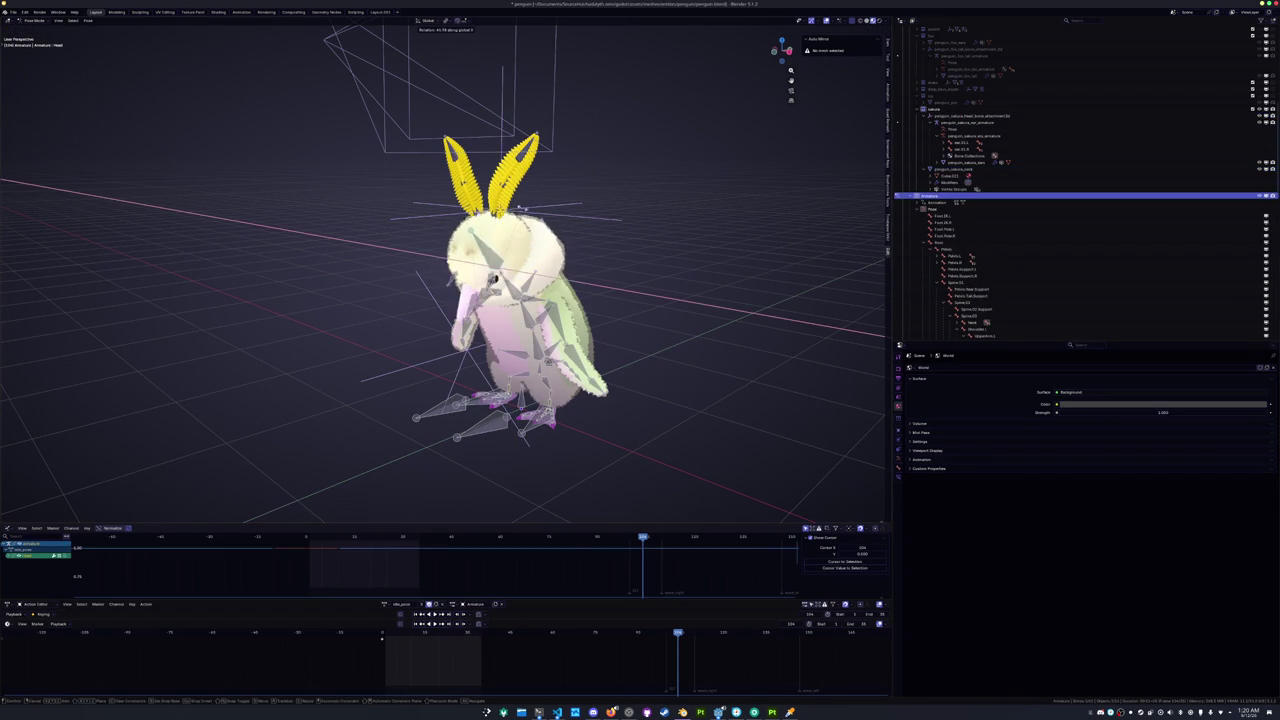
pyautogui.press('Escape')
# Parent the ear attachment to the armature's head bone using Ctrl+P > Bone.
pyautogui.click(566, 220)
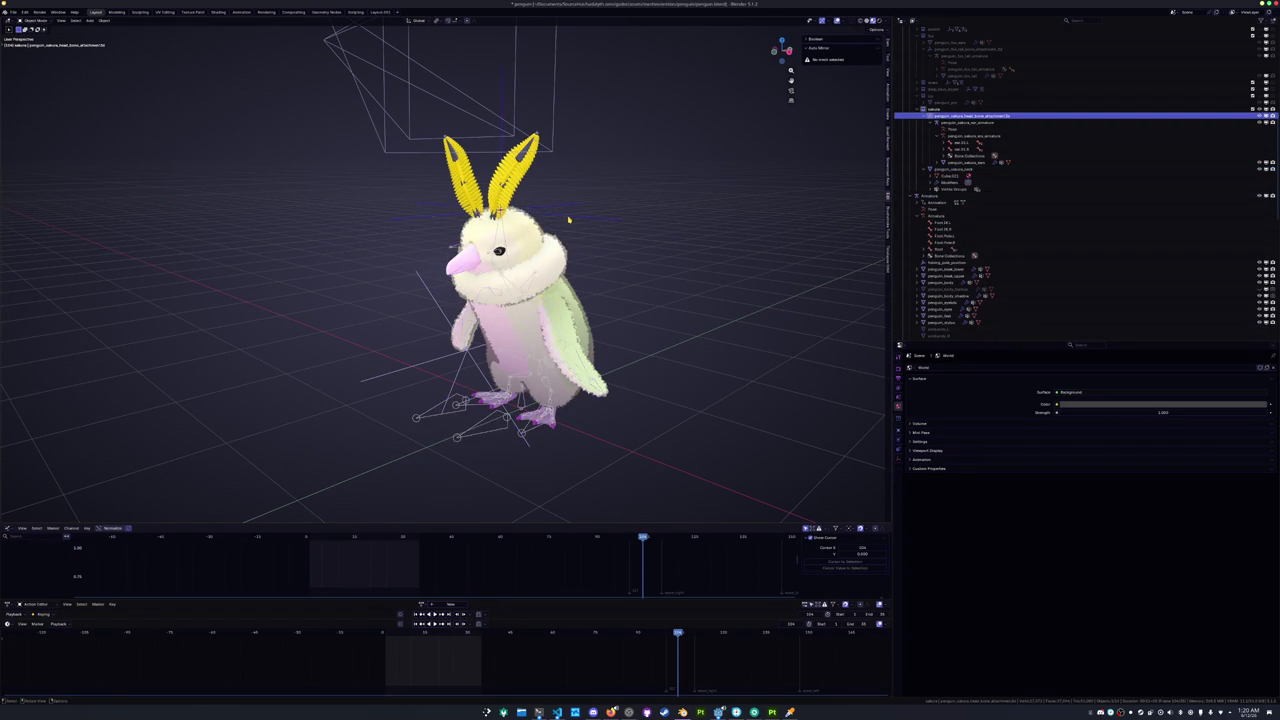
pyautogui.scroll(2, 546, 210)
pyautogui.click(460, 458)
pyautogui.hotkey('ctrl', 'Tab')
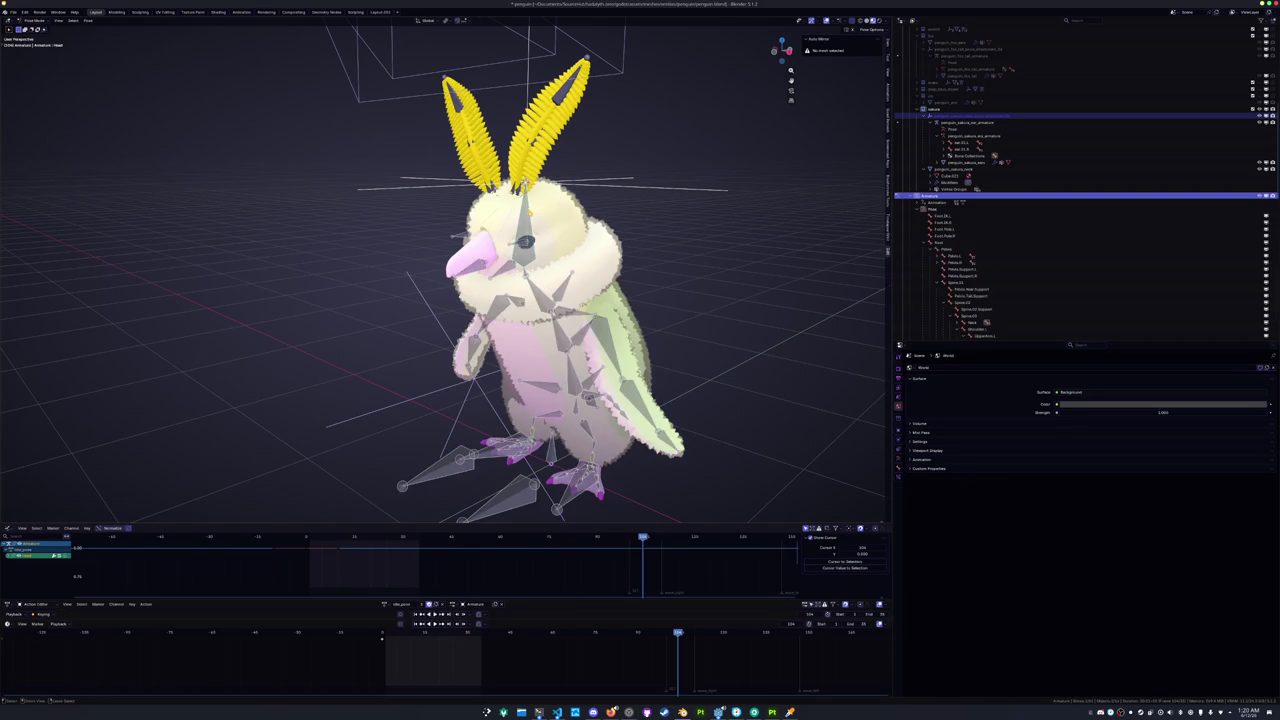
pyautogui.hotkey('ctrl', 'p')
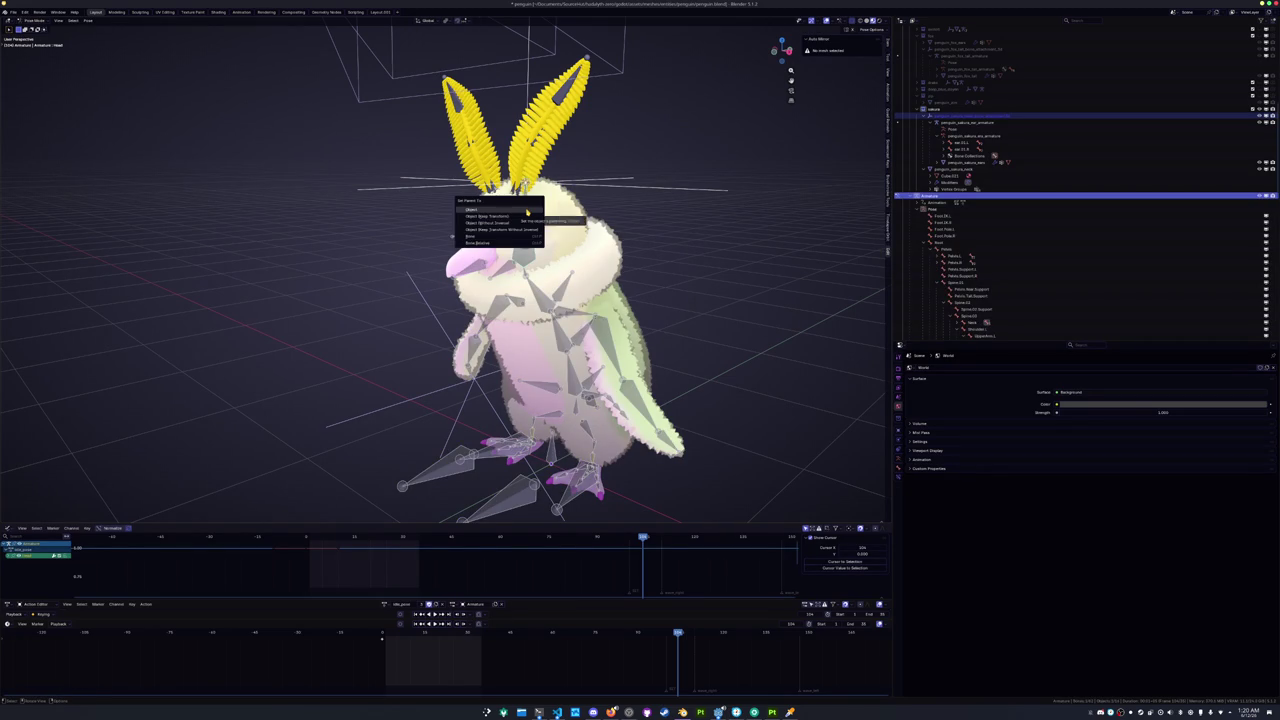
pyautogui.click(500, 235)
# Confirm in Pose Mode that the ears follow the head, then reselect the neck mesh.
pyautogui.hotkey('ctrl', 'Tab')
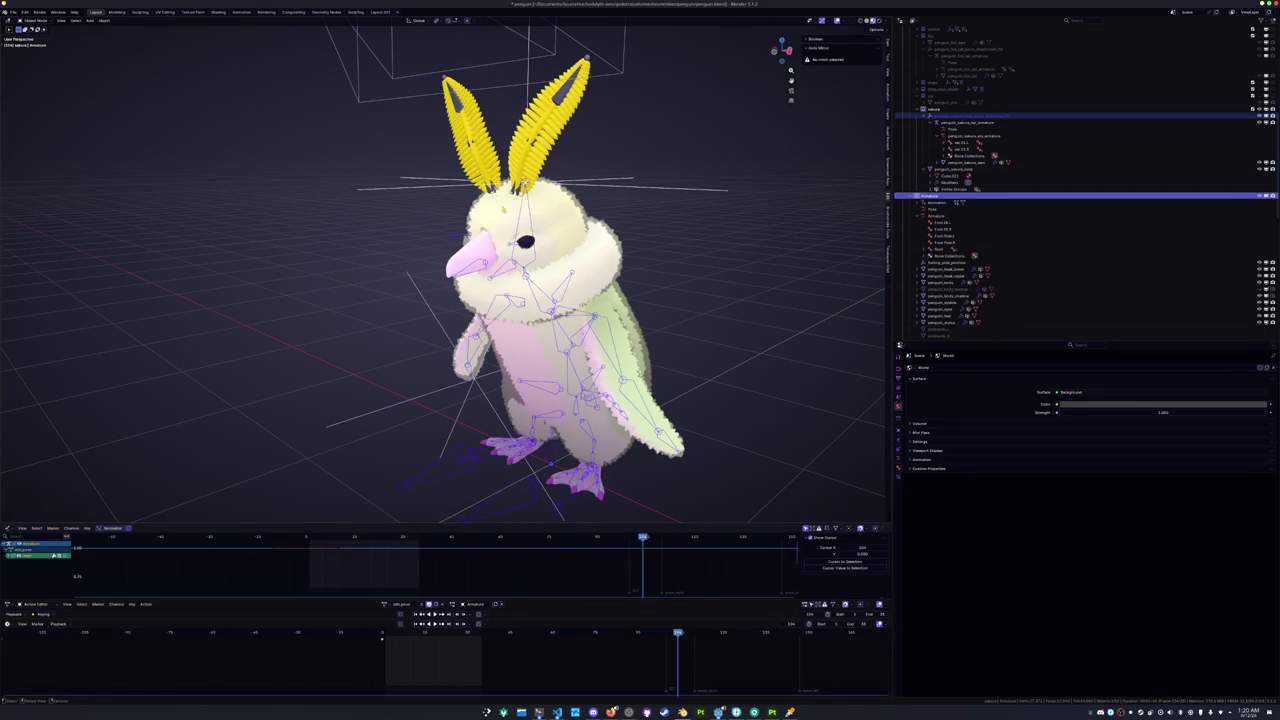
pyautogui.hotkey('ctrl', 'Tab')
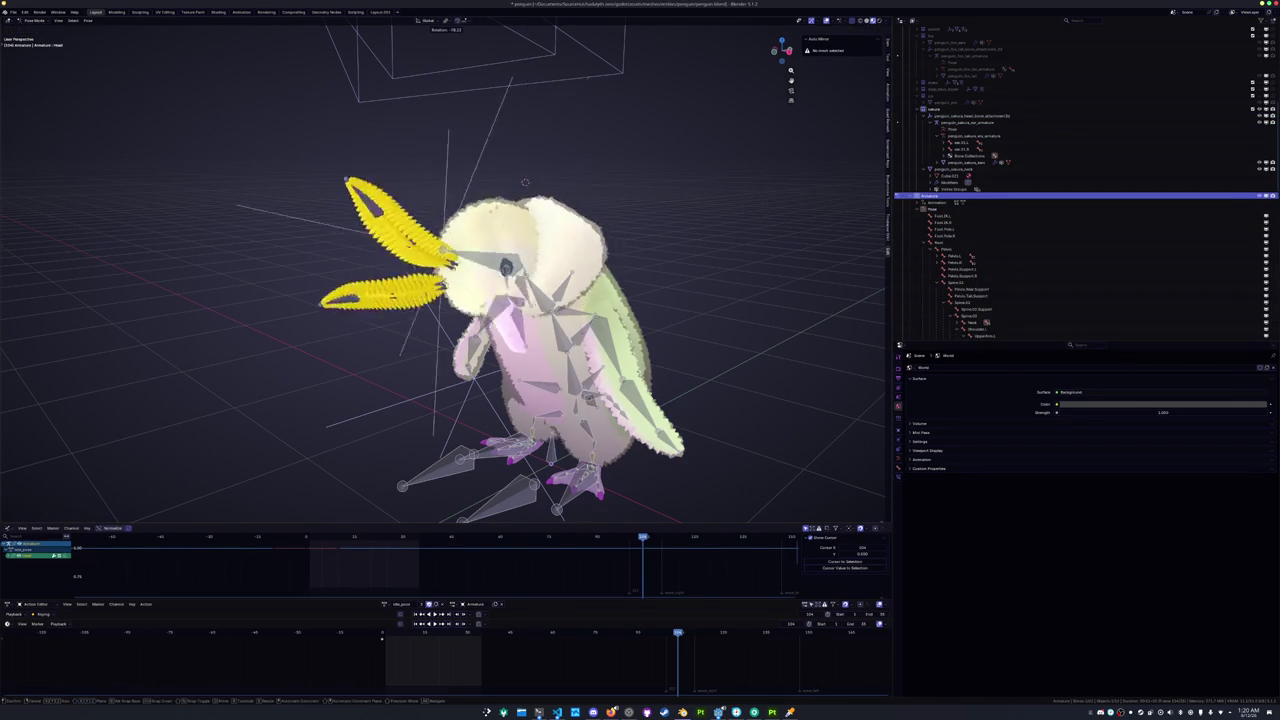
pyautogui.scroll(-3, 611, 230)
pyautogui.hotkey('ctrl', 'Tab')
pyautogui.click(557, 229)
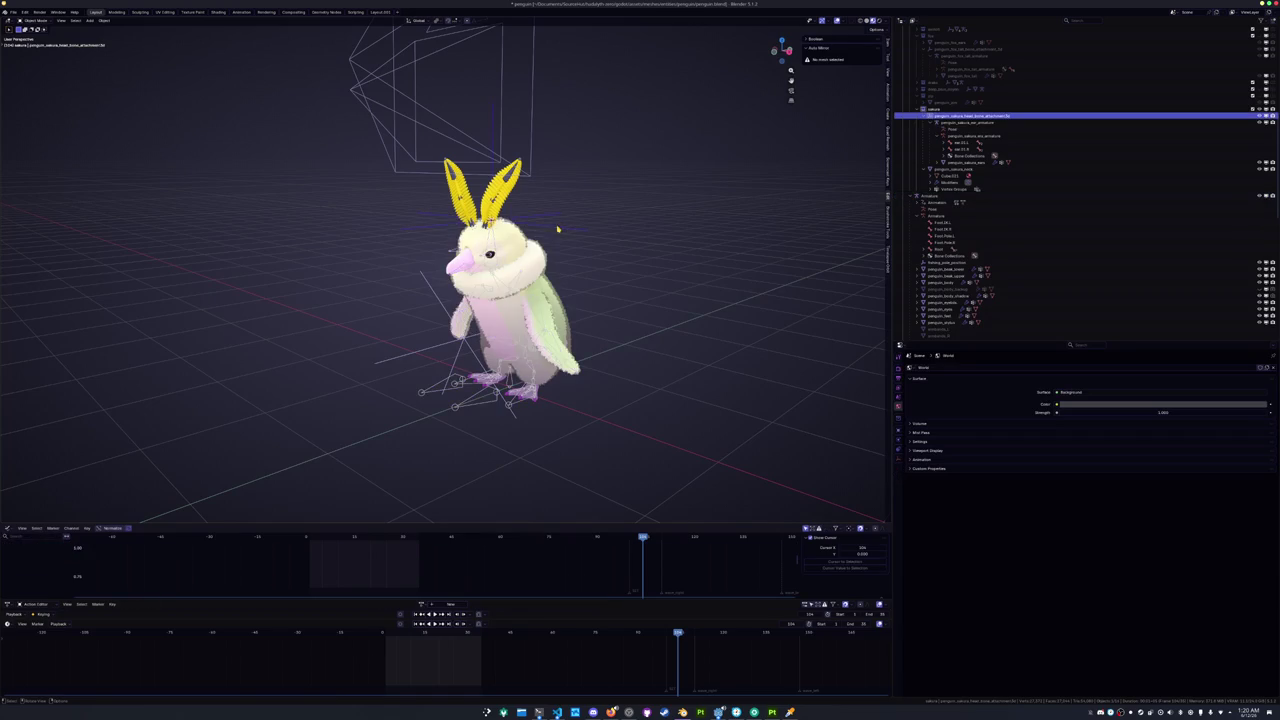
pyautogui.click(465, 408)
pyautogui.click(485, 275)
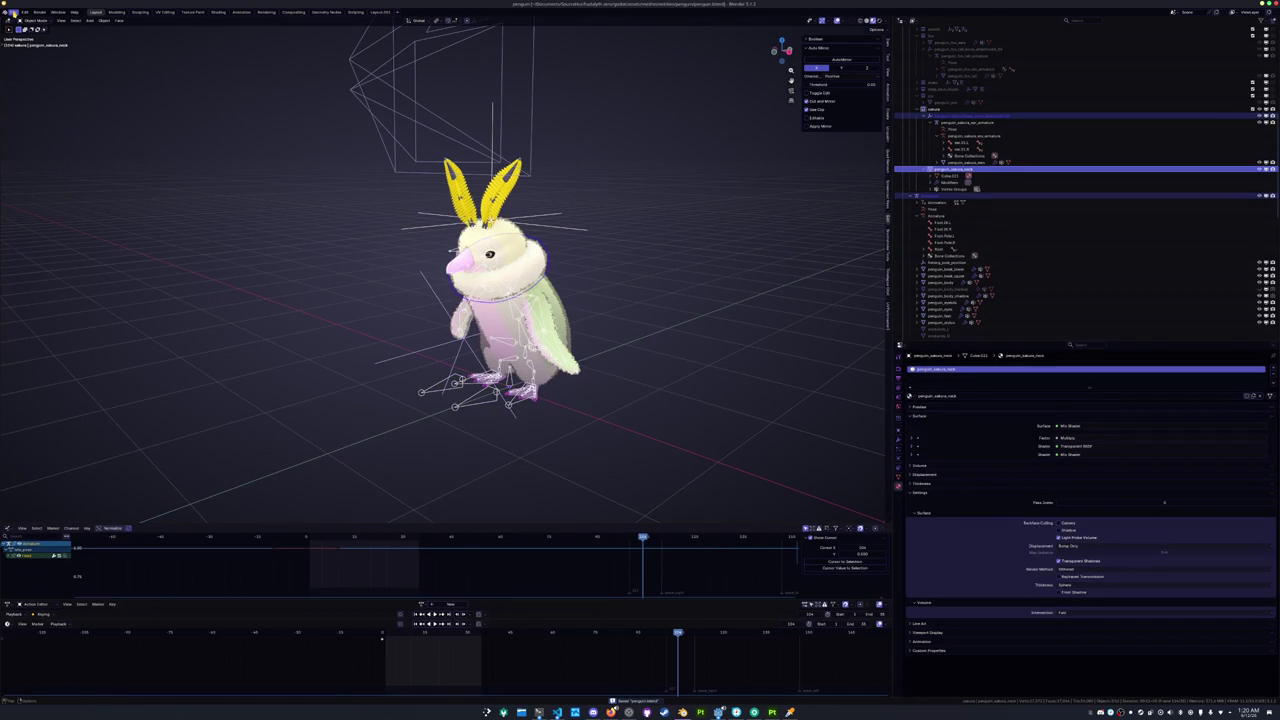
pyautogui.click(13, 12)
# Re-export the model as a .glb with the trimmed file name, then bring the game window forward.
pyautogui.moveTo(26, 120)
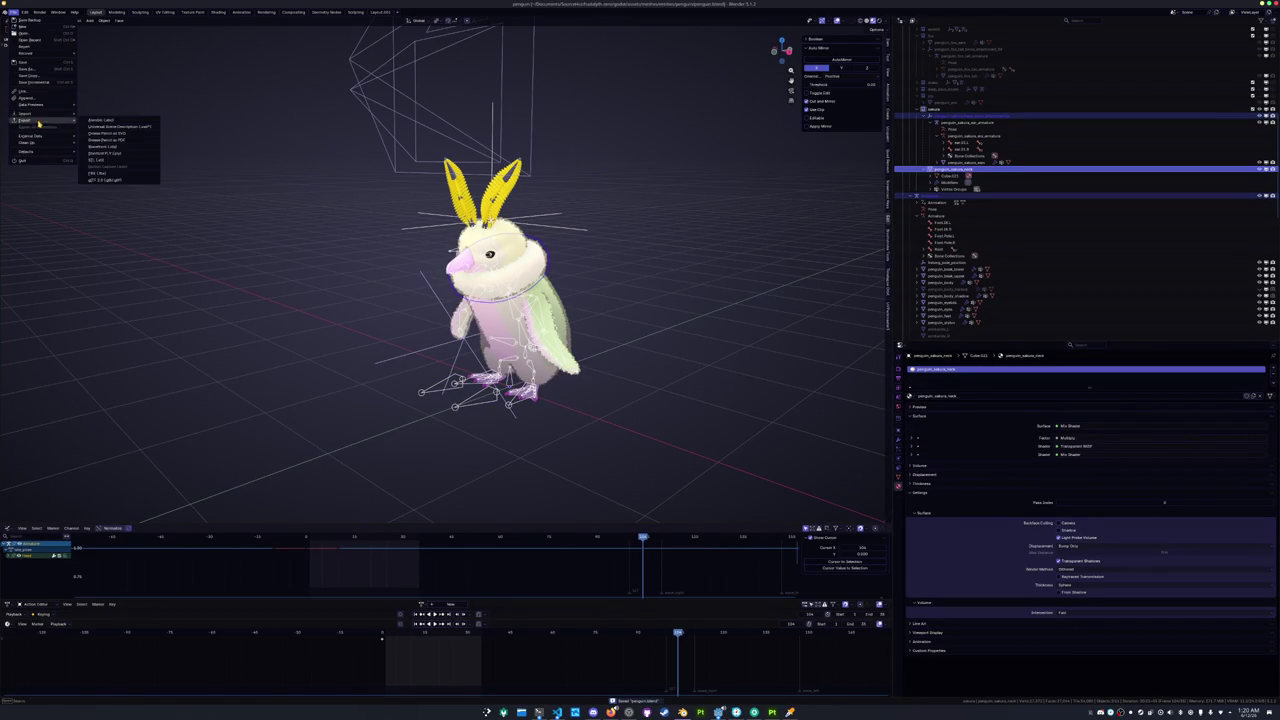
pyautogui.click(101, 179)
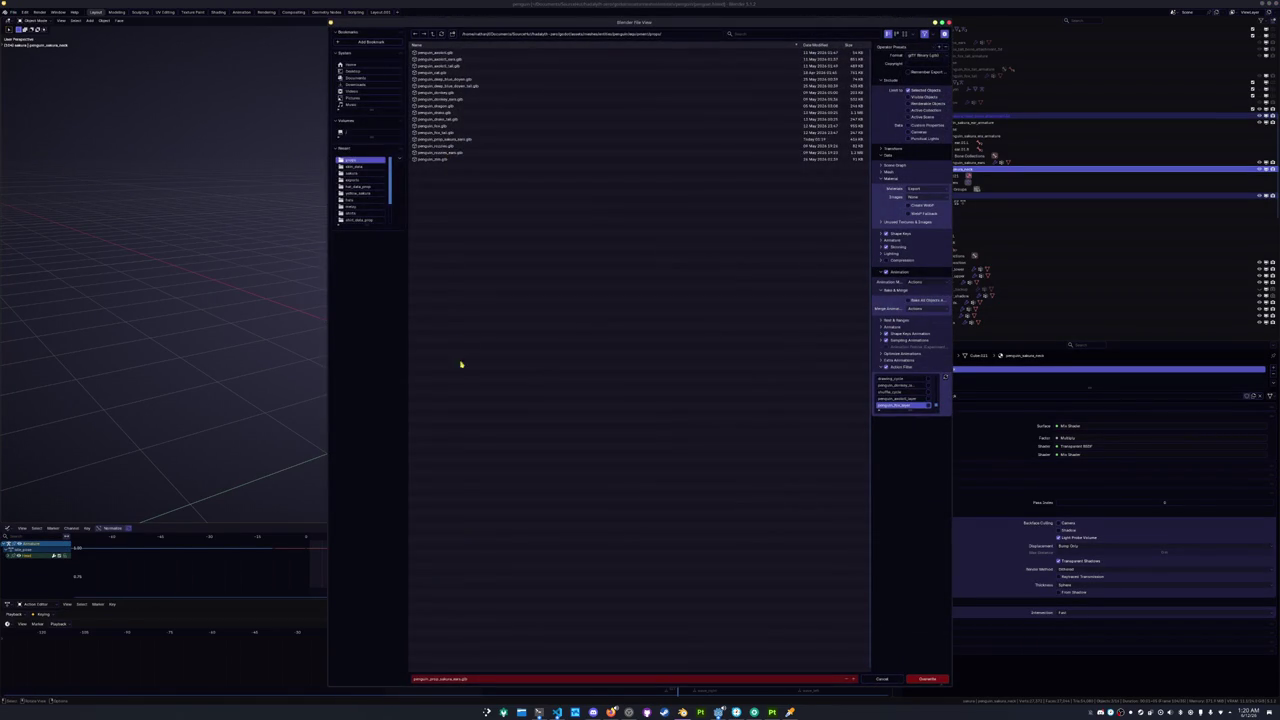
pyautogui.click(485, 679)
pyautogui.click(488, 675)
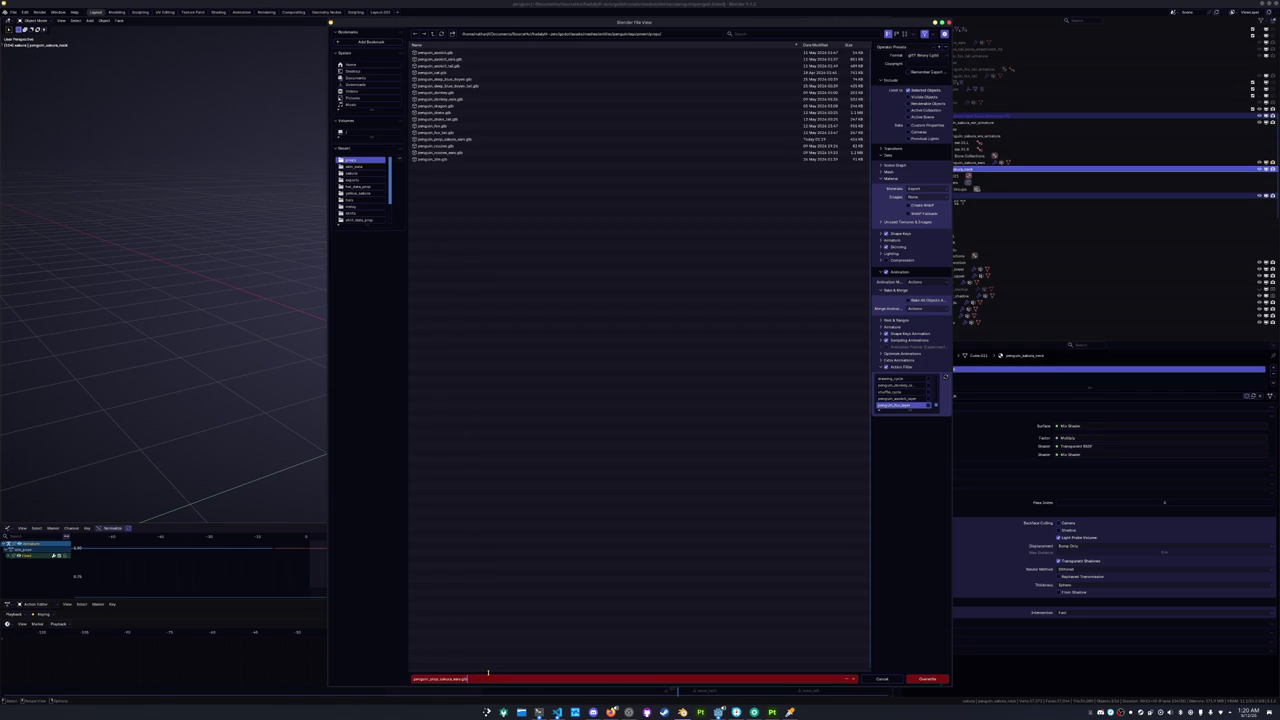
pyautogui.hotkey('ctrl', 'shift', 'Left')
pyautogui.press('BackSpace')
pyautogui.press('Return')
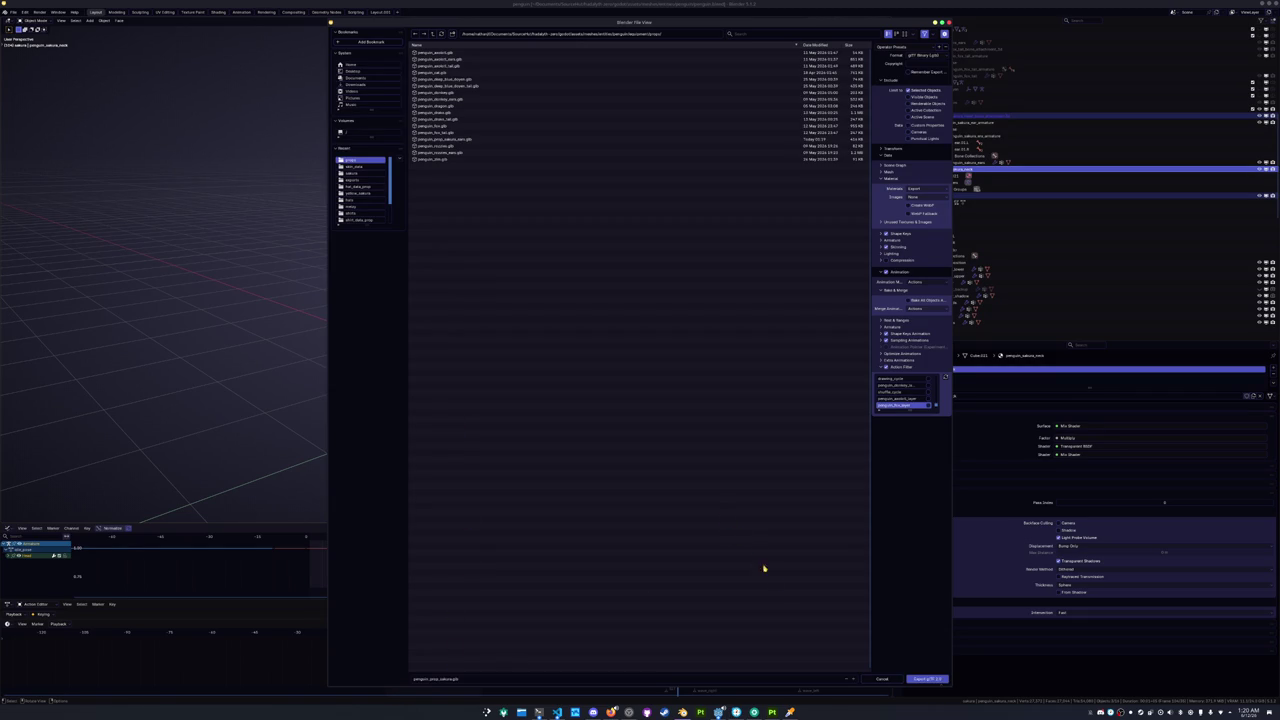
pyautogui.click(930, 678)
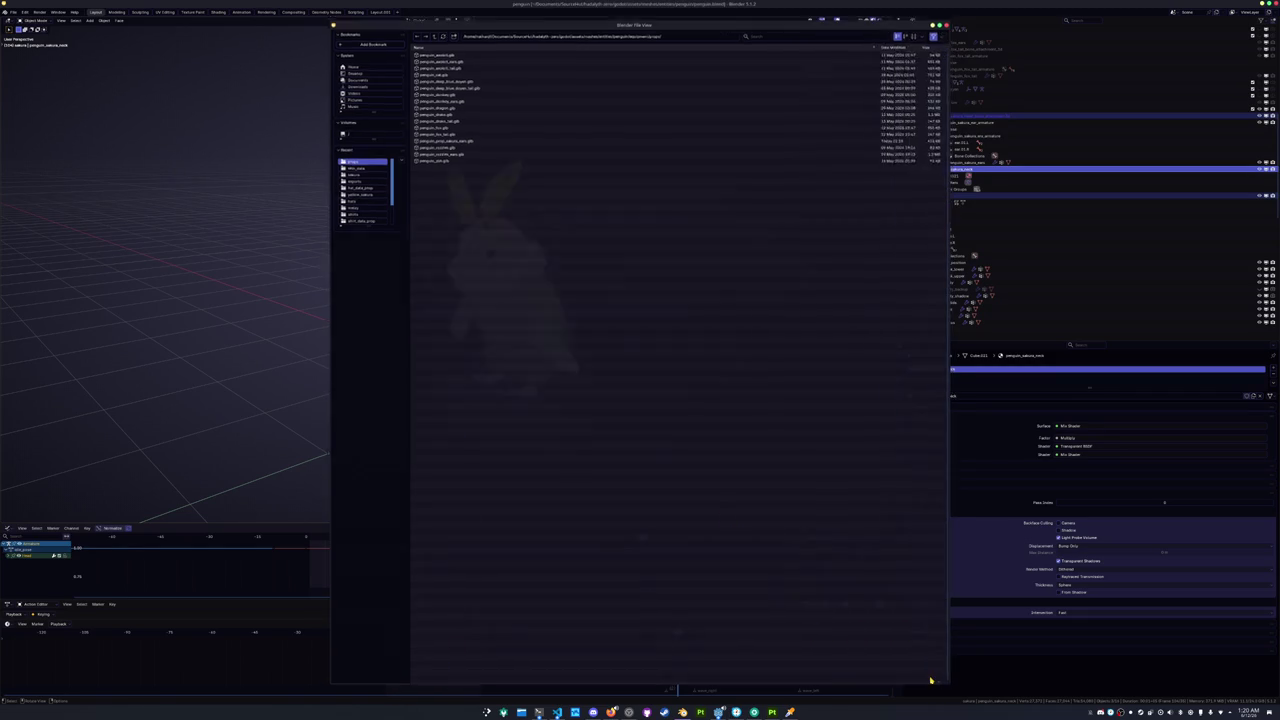
pyautogui.click(719, 711)
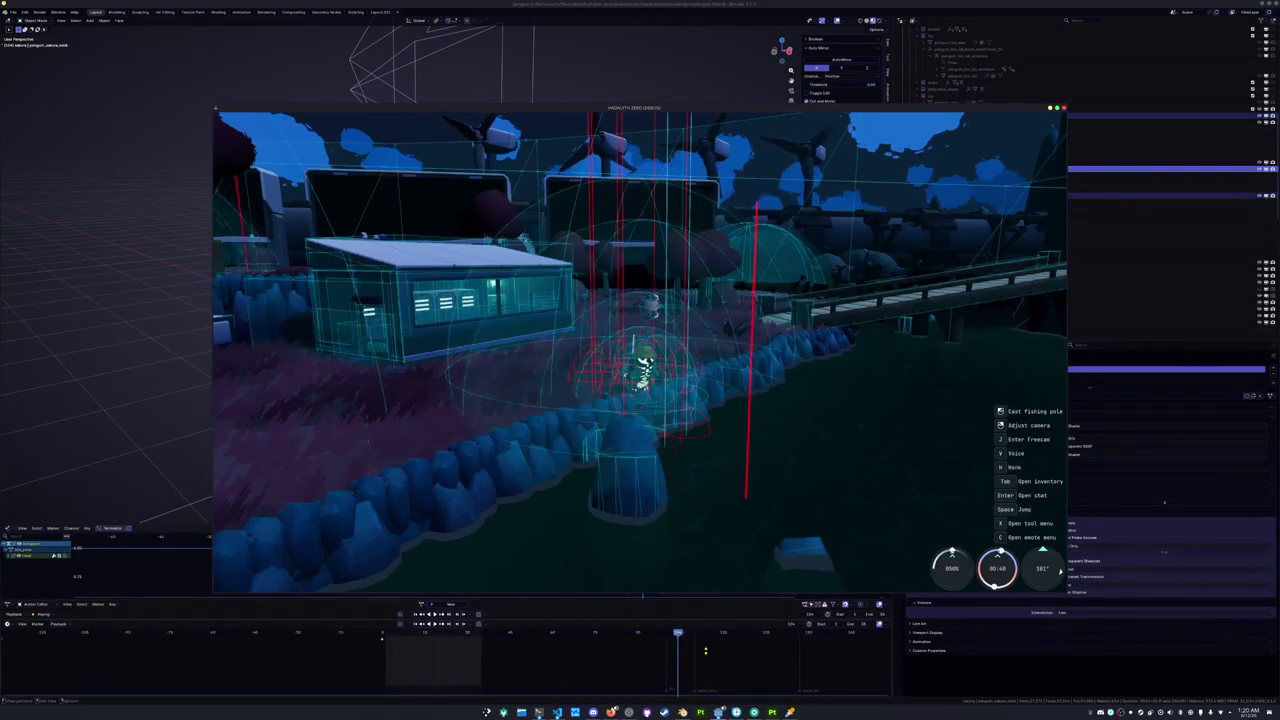
# In Godot, browse the hat_data, coat_data and prop folders and clear the 'sakura' file filter.
pyautogui.hotkey('alt', 'Tab')
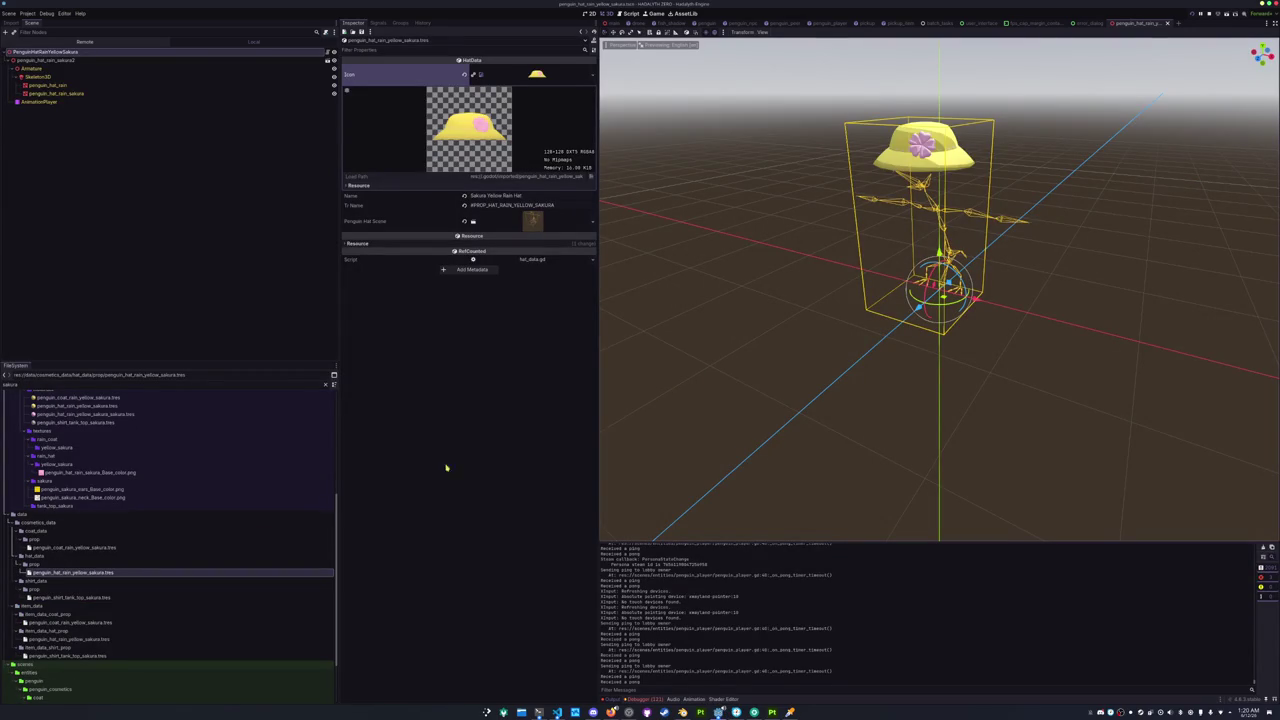
pyautogui.click(44, 565)
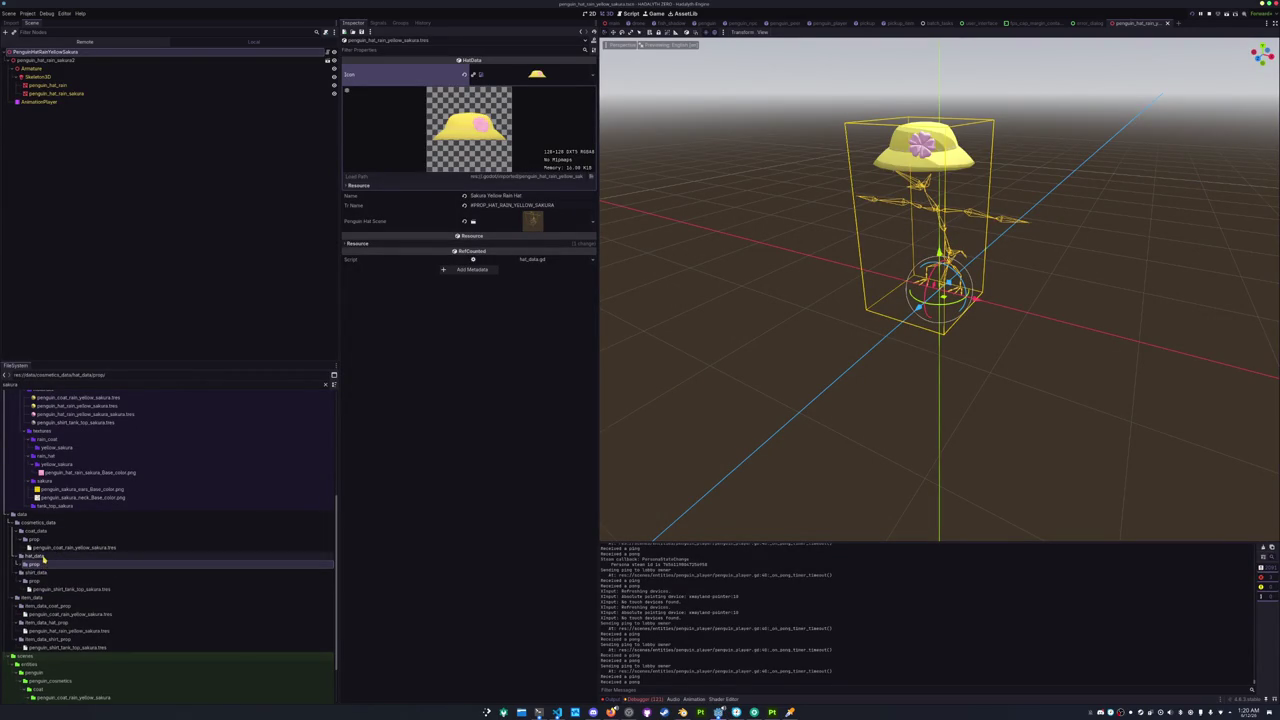
pyautogui.click(38, 532)
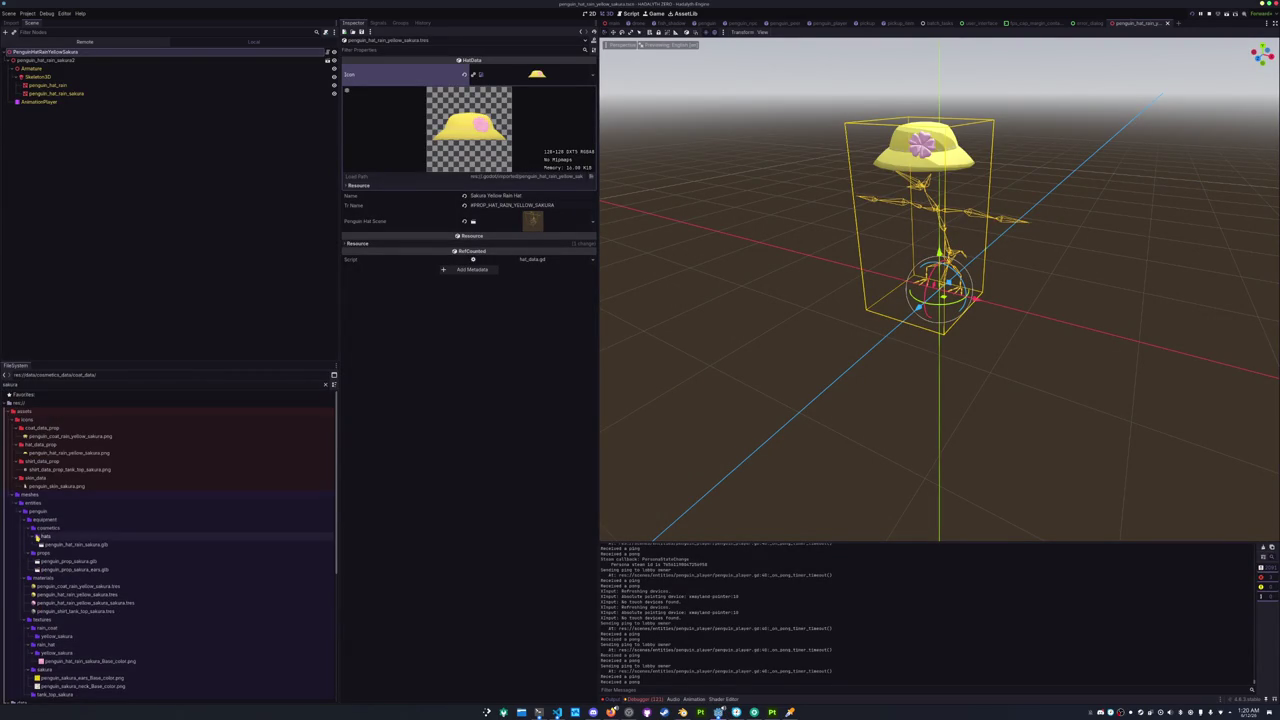
pyautogui.scroll(-1, 44, 500)
pyautogui.click(46, 474)
pyautogui.click(44, 467)
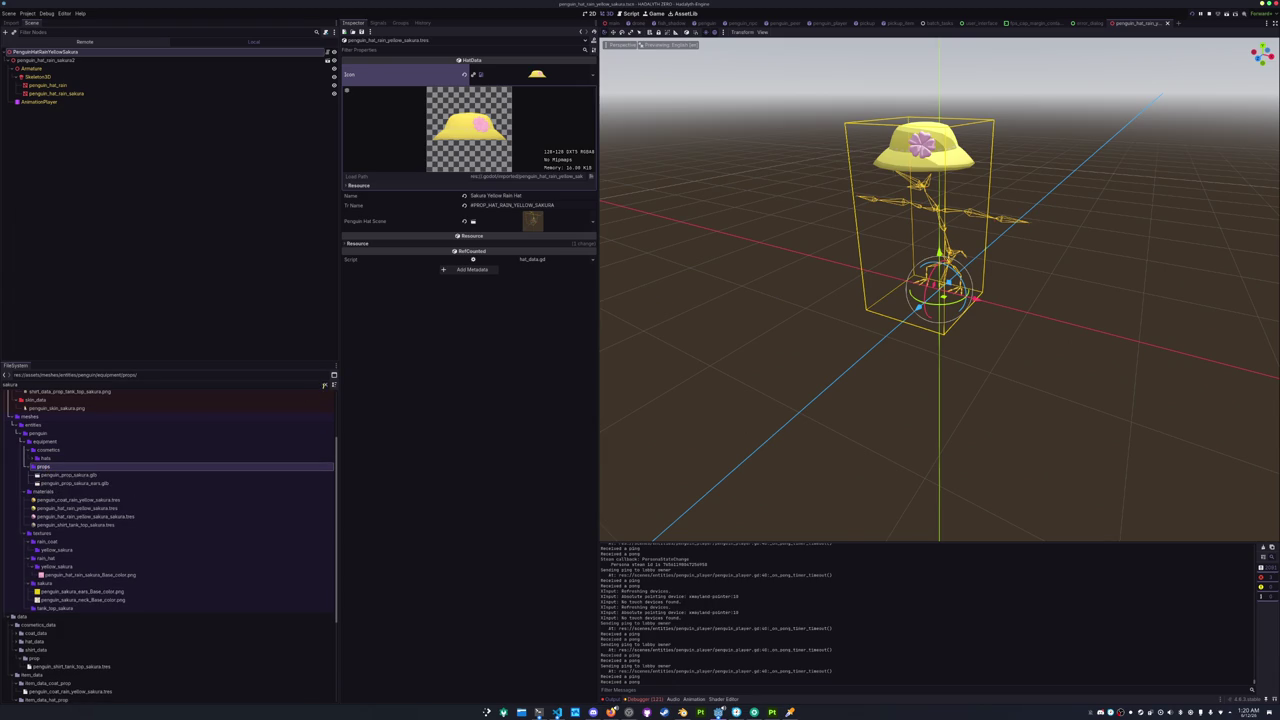
pyautogui.click(325, 385)
pyautogui.scroll(-5, 37, 545)
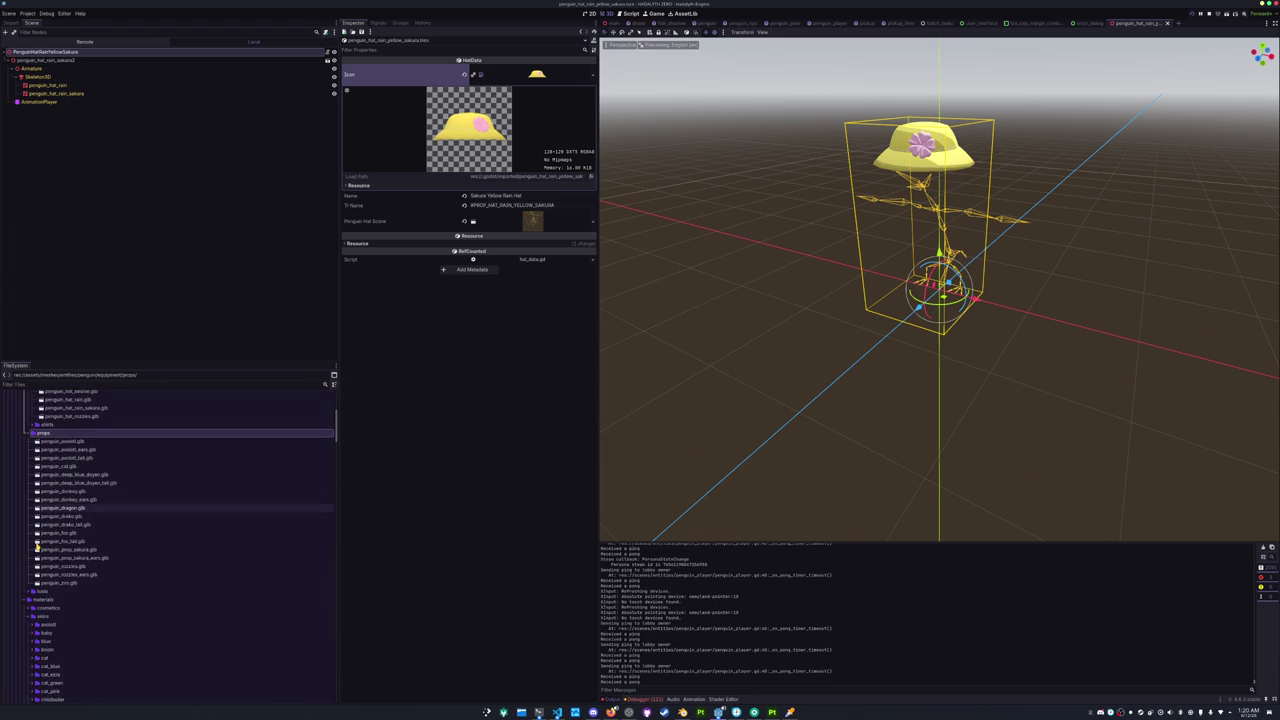
pyautogui.scroll(-10, 37, 545)
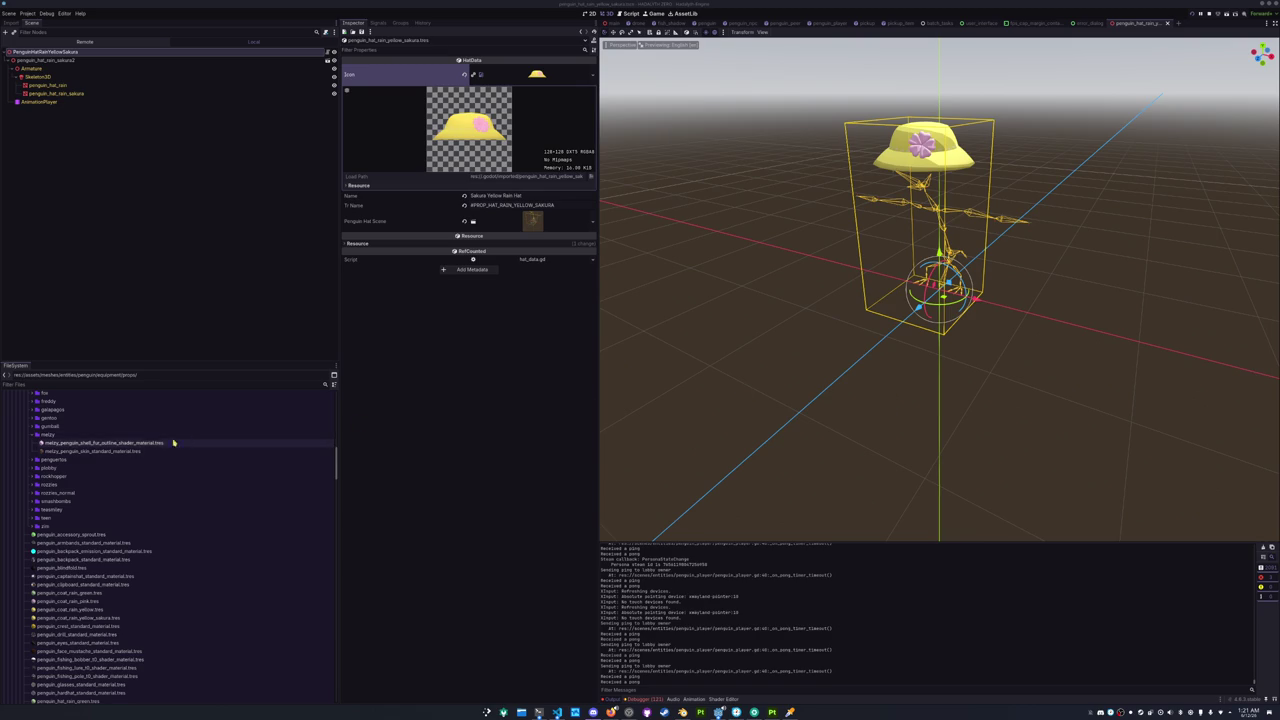
pyautogui.doubleClick(80, 436)
# Duplicate the rozzies skin folder as a new sakura folder.
pyautogui.scroll(2, 75, 469)
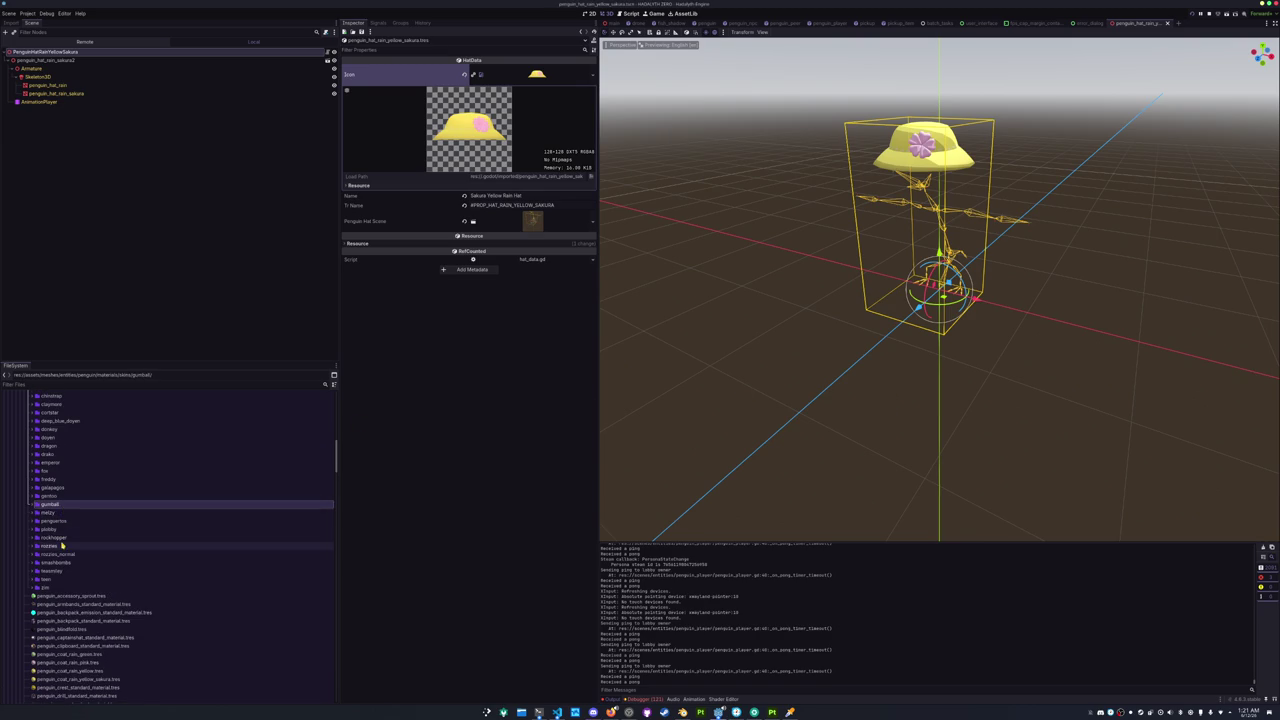
pyautogui.doubleClick(64, 546)
pyautogui.doubleClick(64, 548)
pyautogui.doubleClick(62, 555)
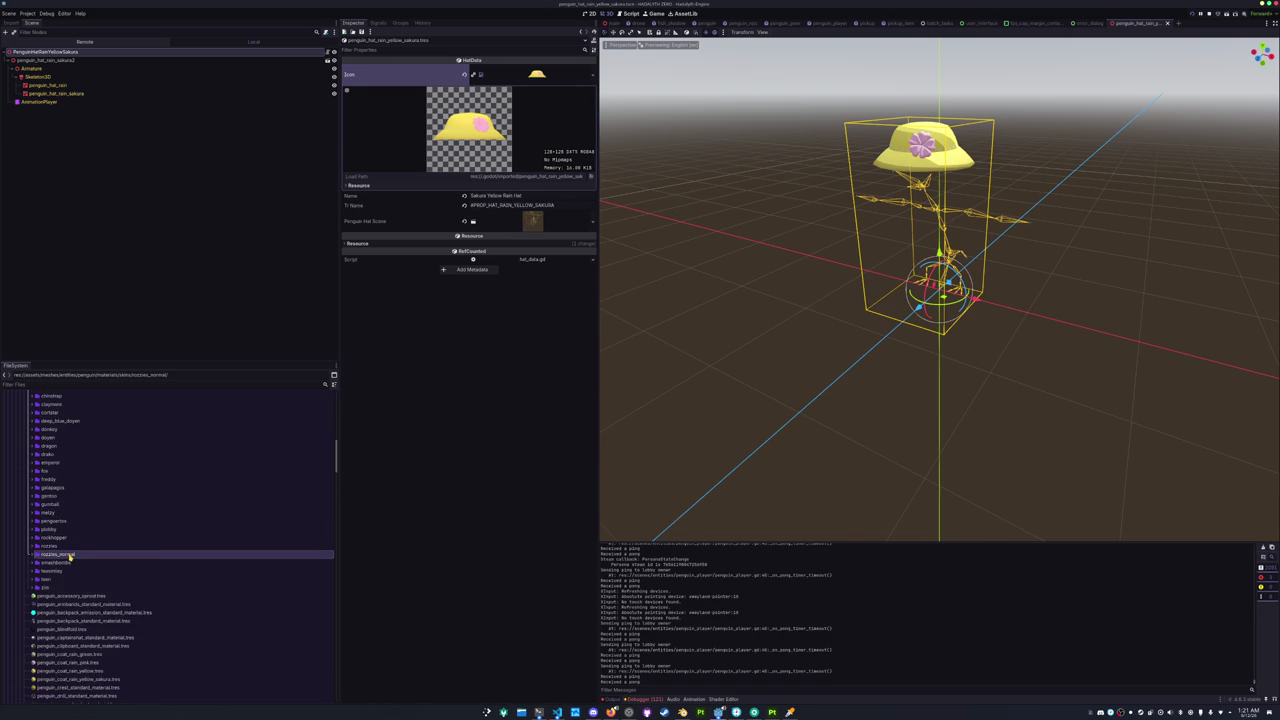
pyautogui.scroll(-2, 76, 510)
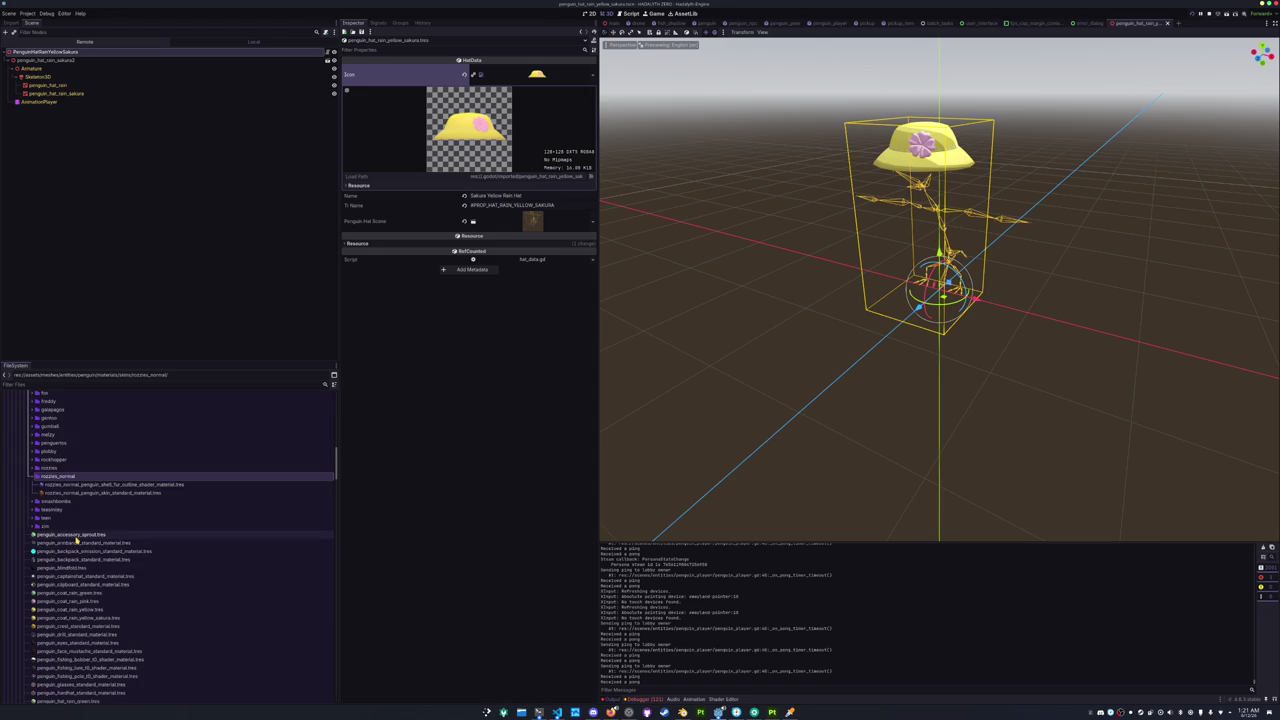
pyautogui.doubleClick(74, 476)
pyautogui.doubleClick(74, 468)
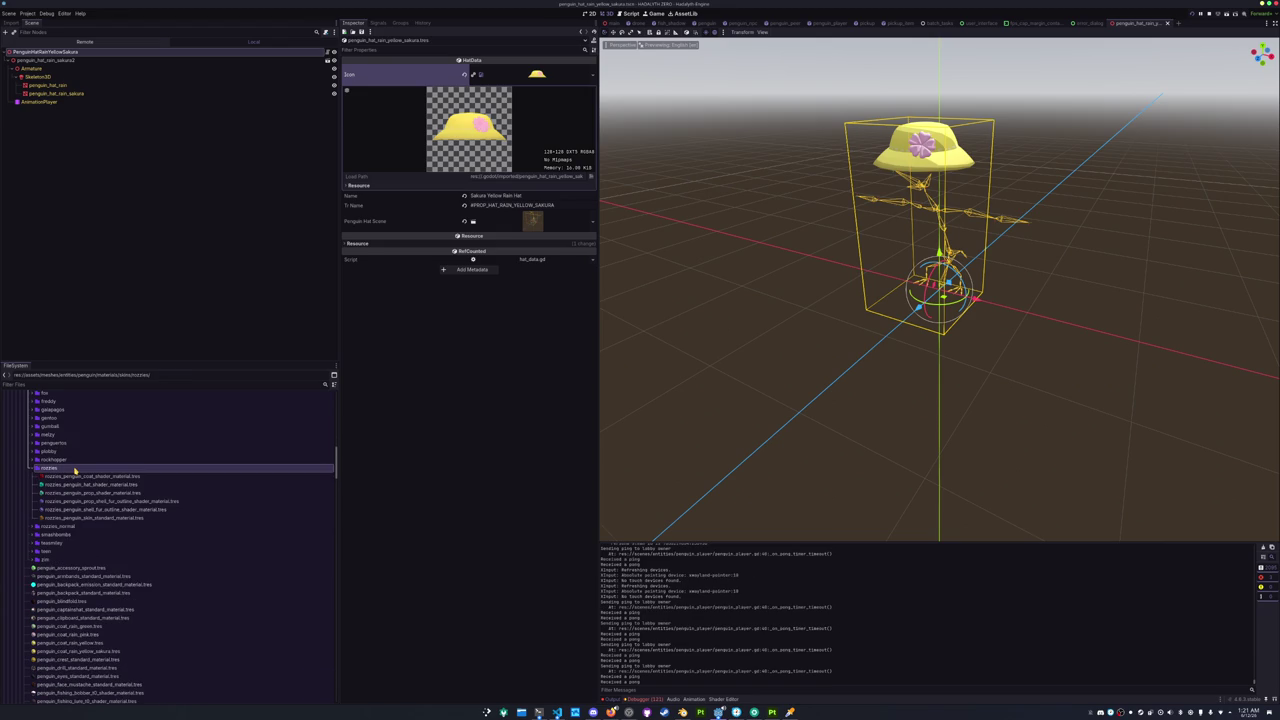
pyautogui.hotkey('ctrl', 'd')
pyautogui.write('ni')
pyautogui.press('Return')
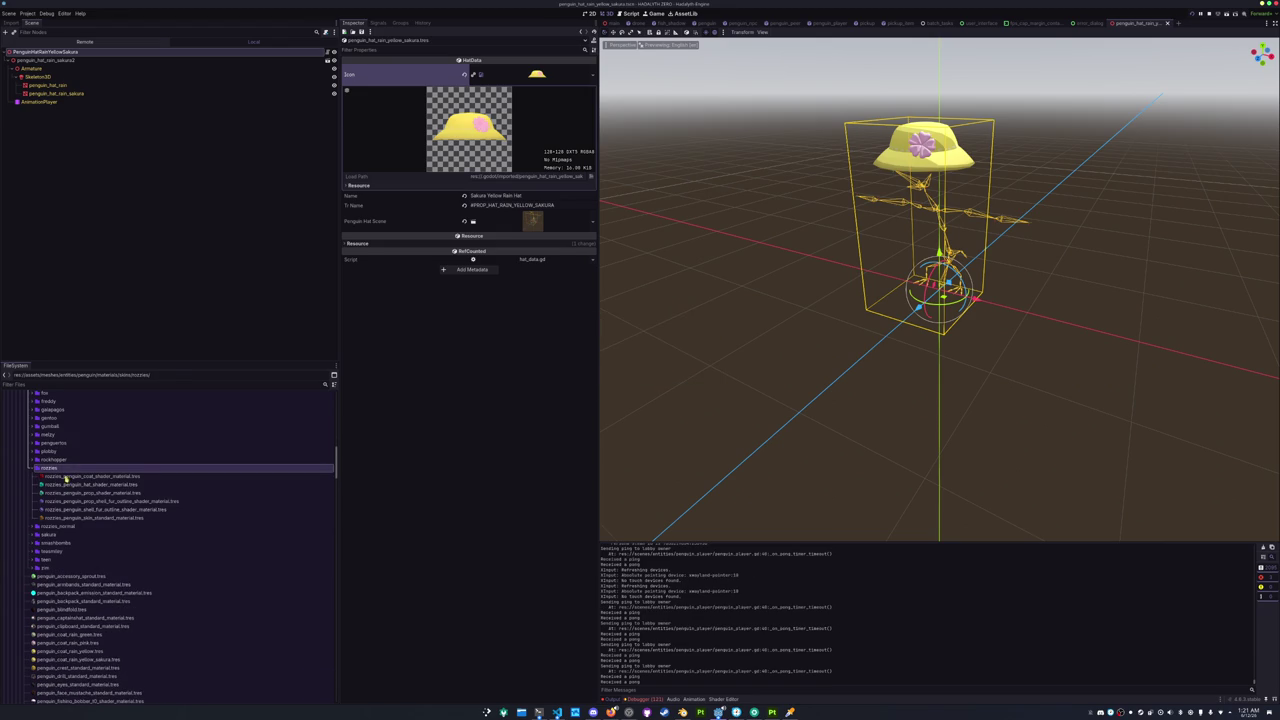
# Rename the copied coat shader material to 'saku_shade'.
pyautogui.click(90, 465)
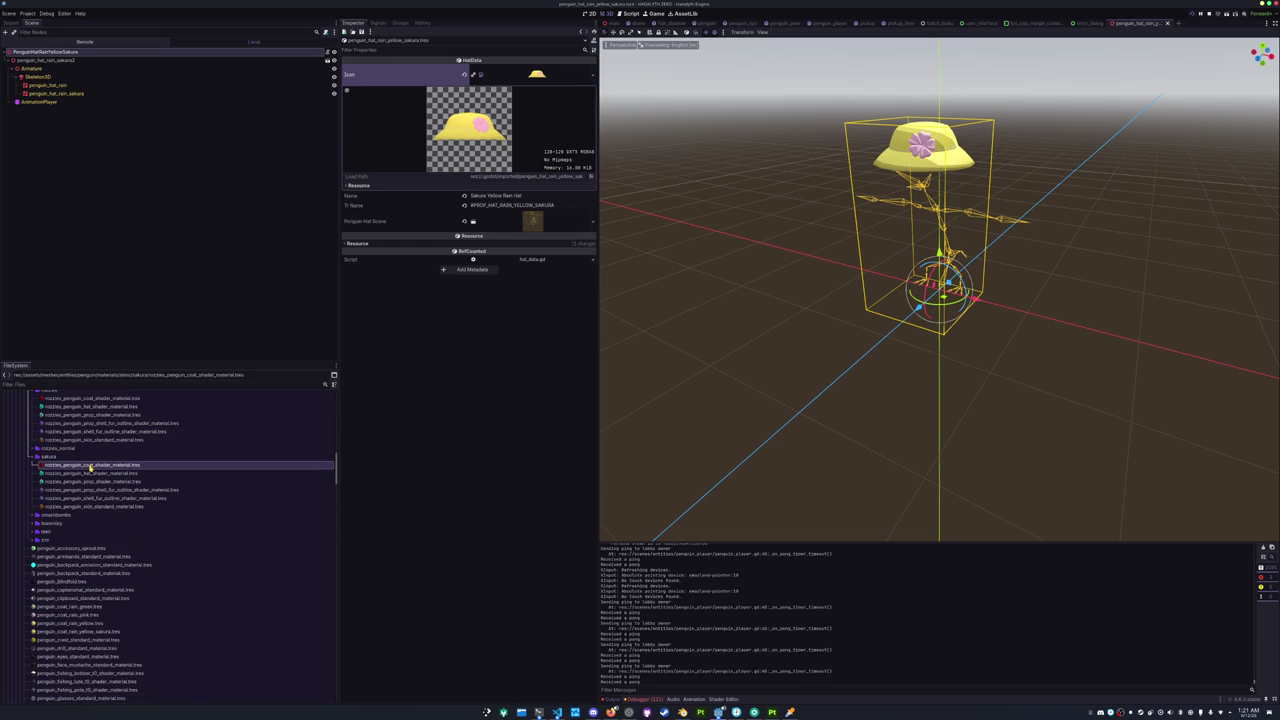
pyautogui.press('F2')
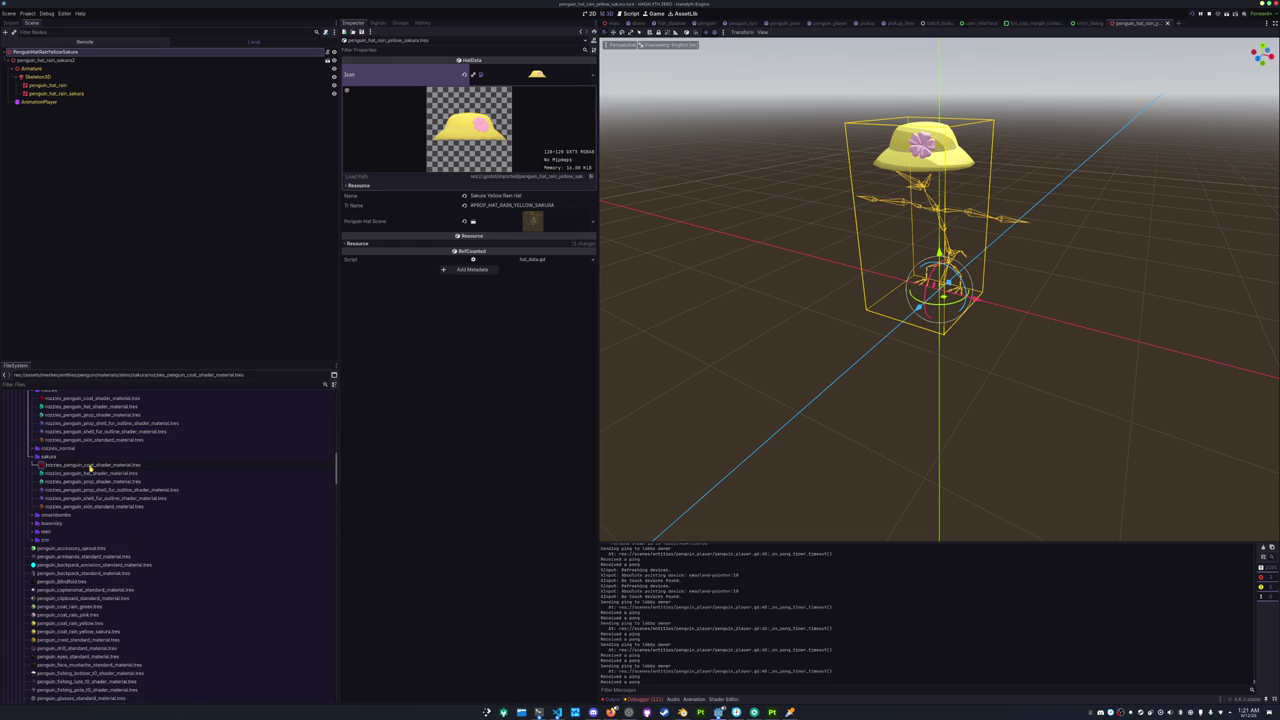
pyautogui.hotkey('ctrl', 'a')
pyautogui.write('saku')
pyautogui.write('_shade')
pyautogui.press('Return')
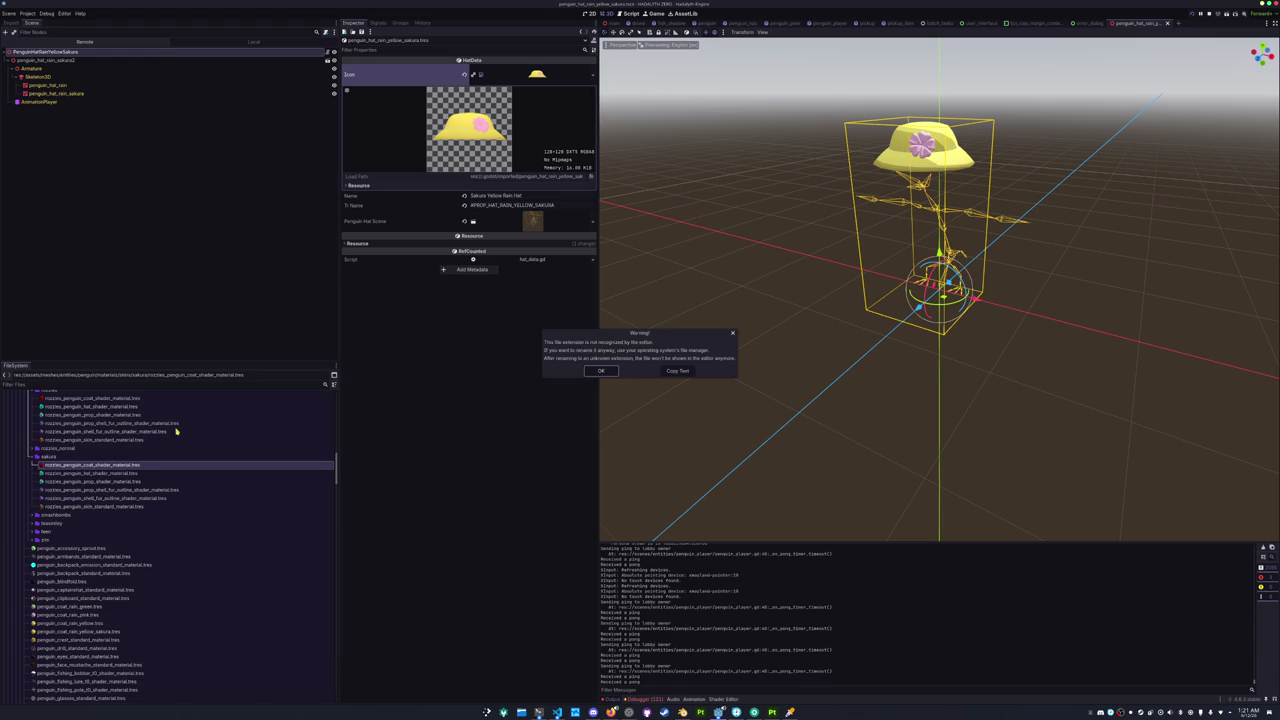
# Dismiss the extension warning and rename the copied coat material to sakura_penguin_ears_shader_material.tres.
pyautogui.click(598, 371)
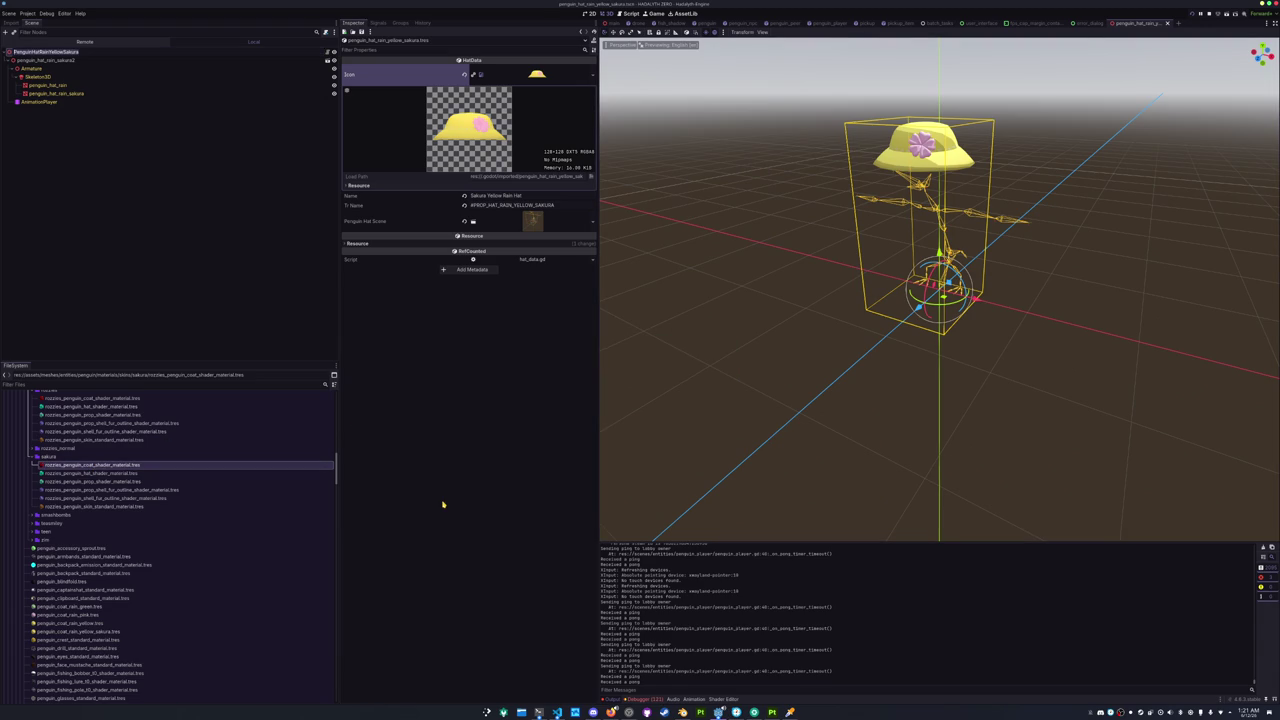
pyautogui.click(150, 467)
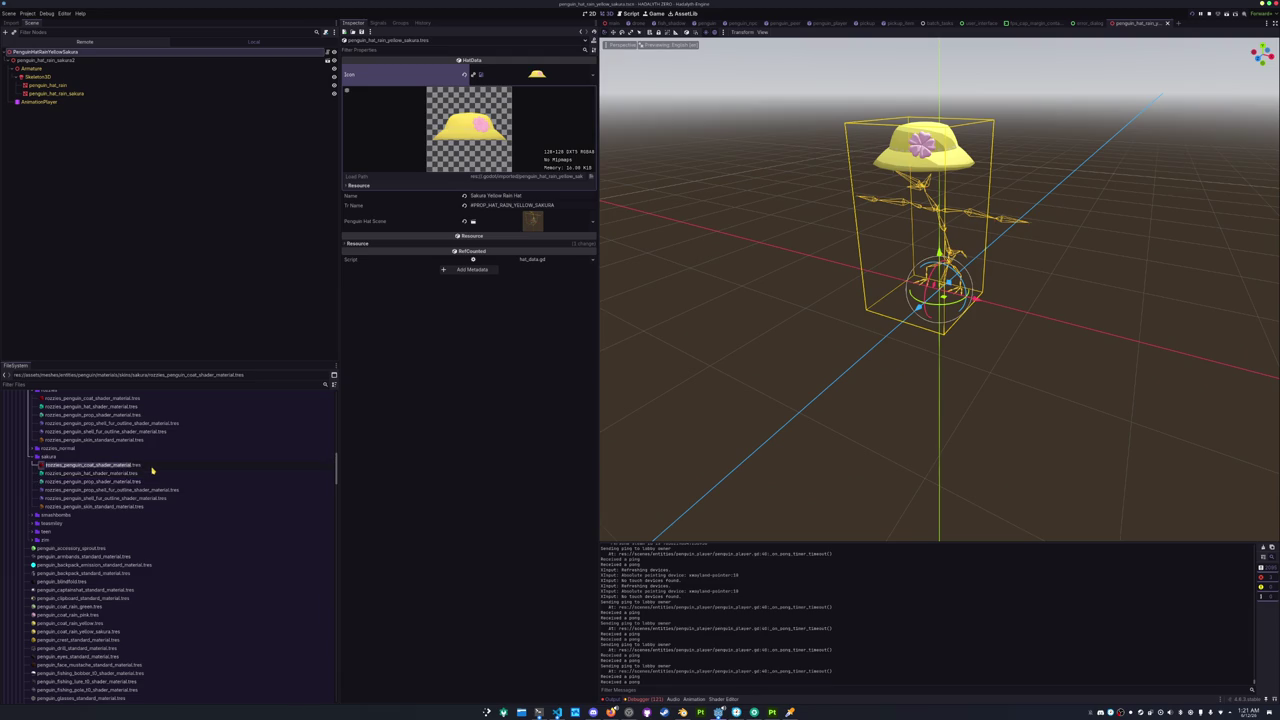
pyautogui.write('sakura_')
pyautogui.press('Return')
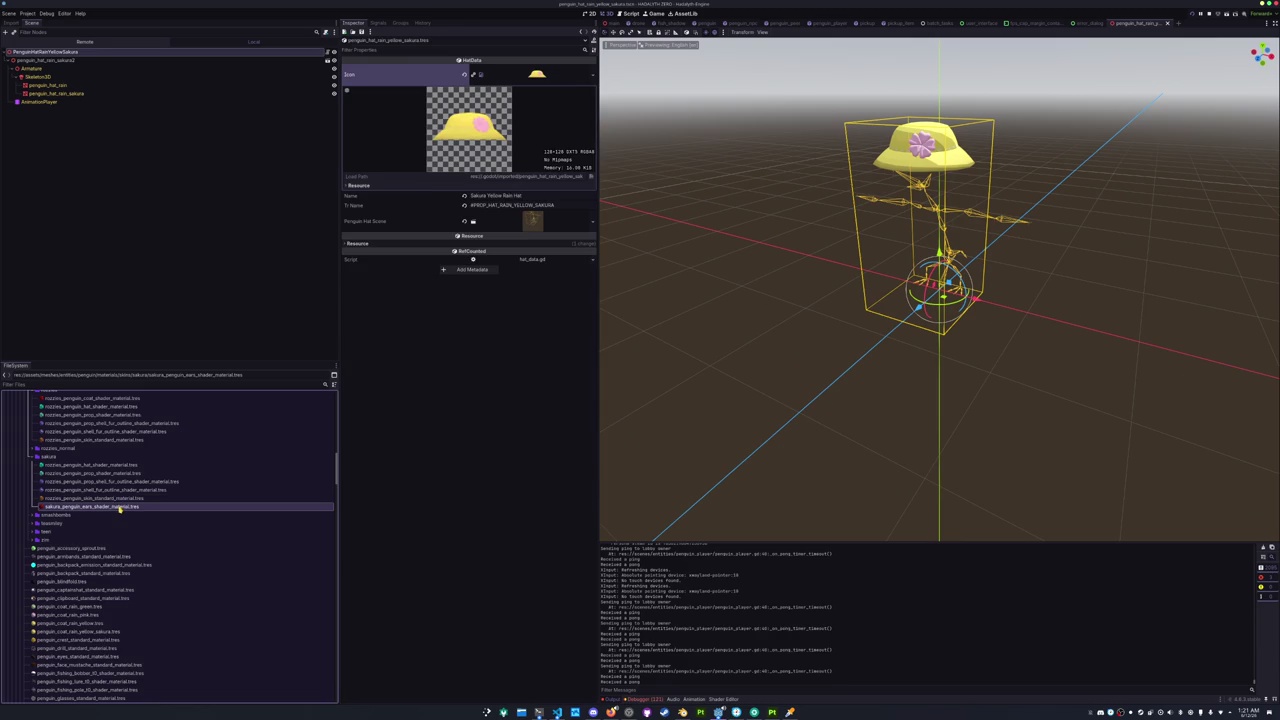
# Assign the yellow sakura ears texture as albedo, then open rozzies_penguin_skin_standard_material.tres.
pyautogui.click(368, 127)
pyautogui.rightClick(537, 141)
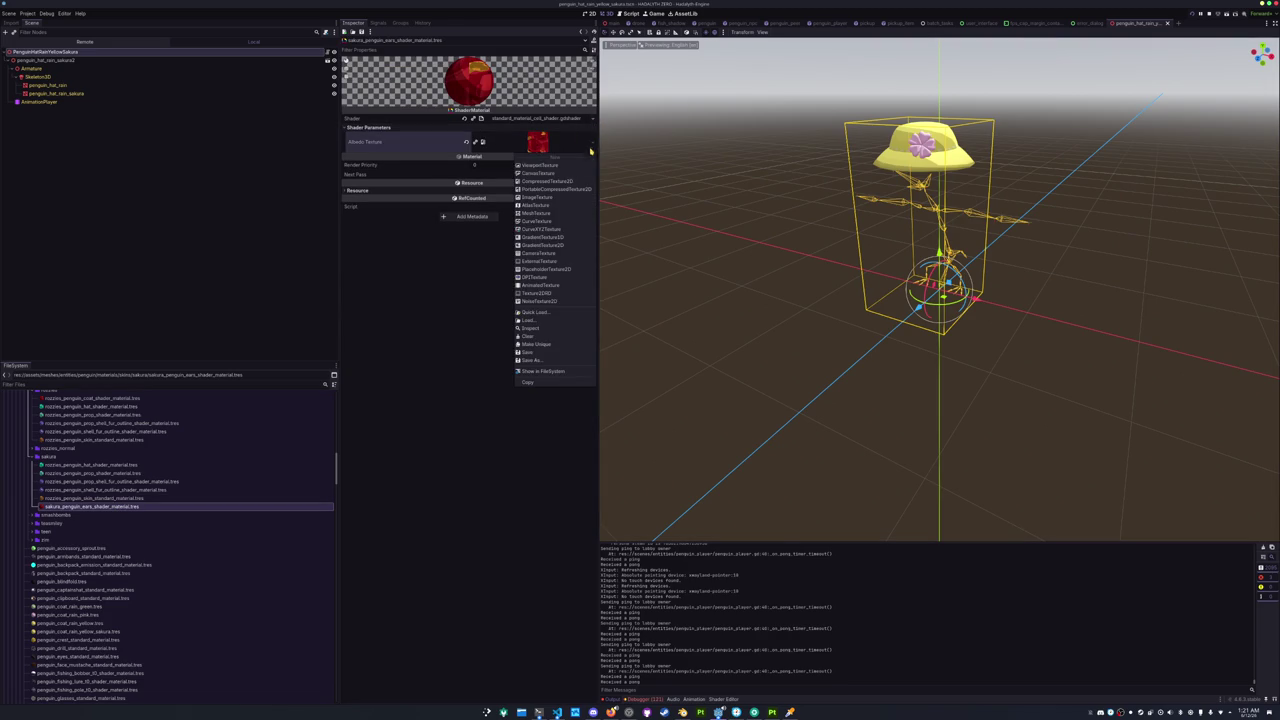
pyautogui.click(537, 312)
pyautogui.write('ears')
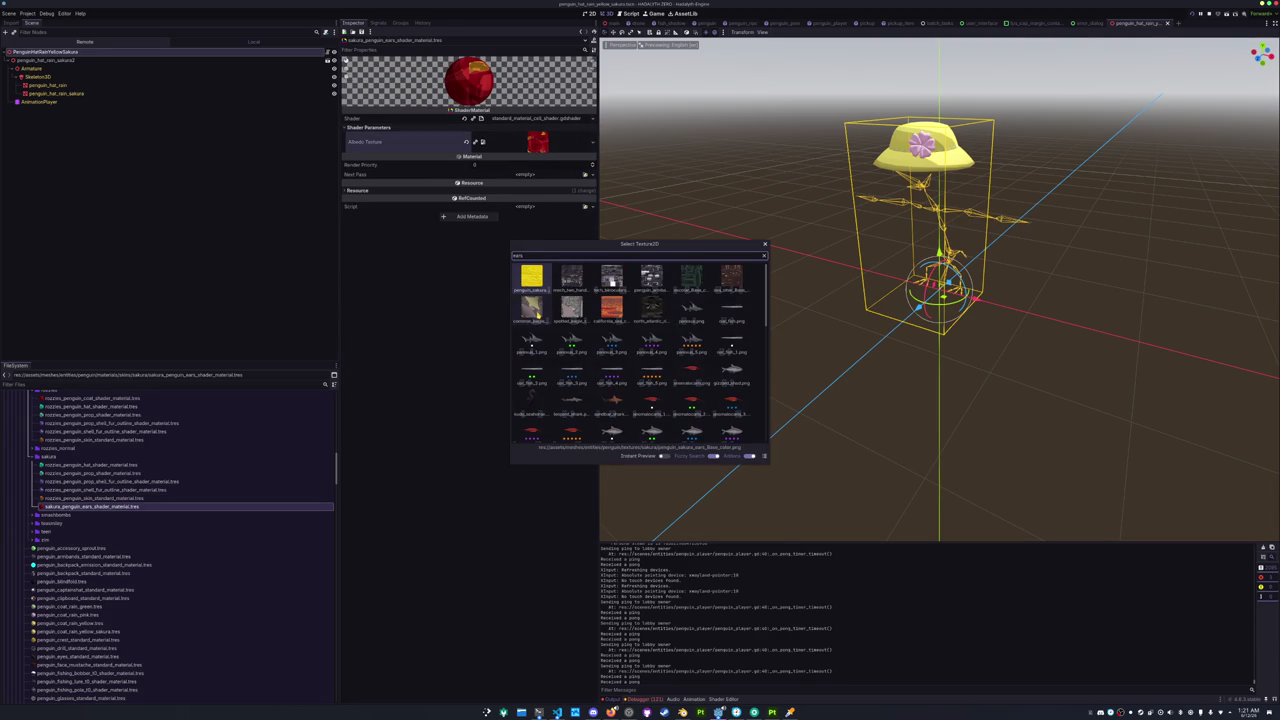
pyautogui.doubleClick(535, 277)
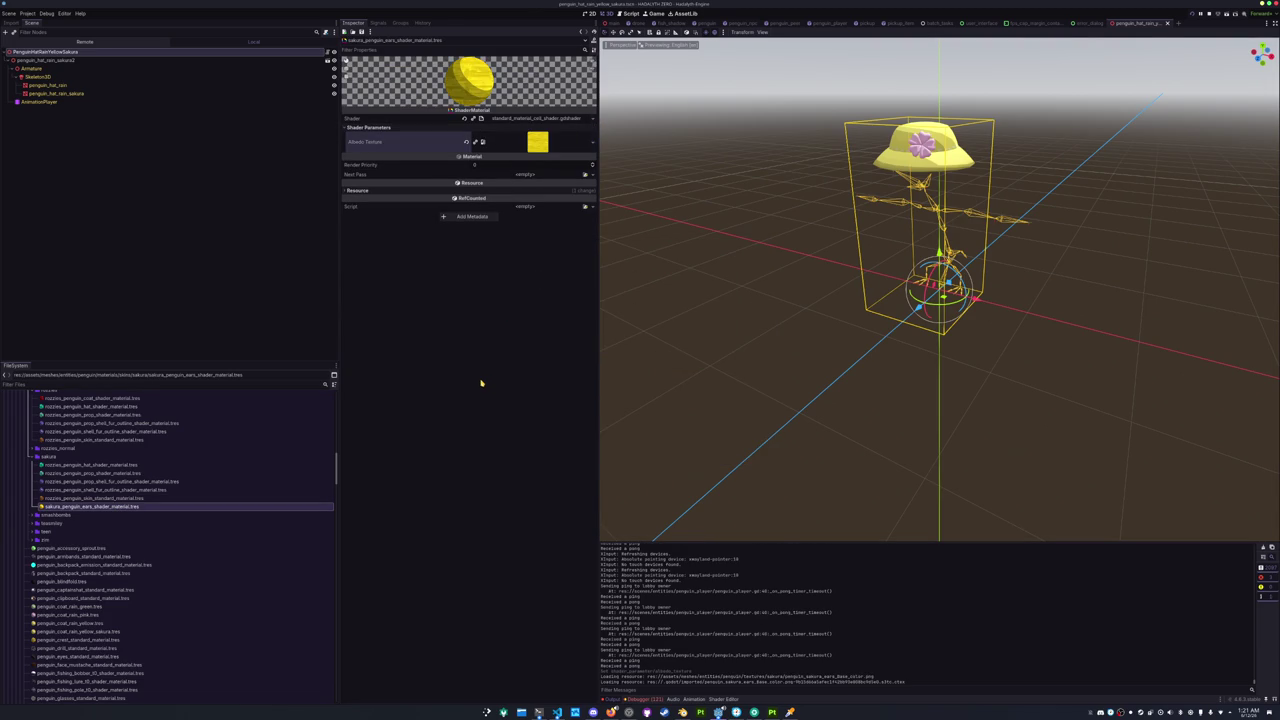
pyautogui.click(83, 498)
pyautogui.doubleClick(83, 499)
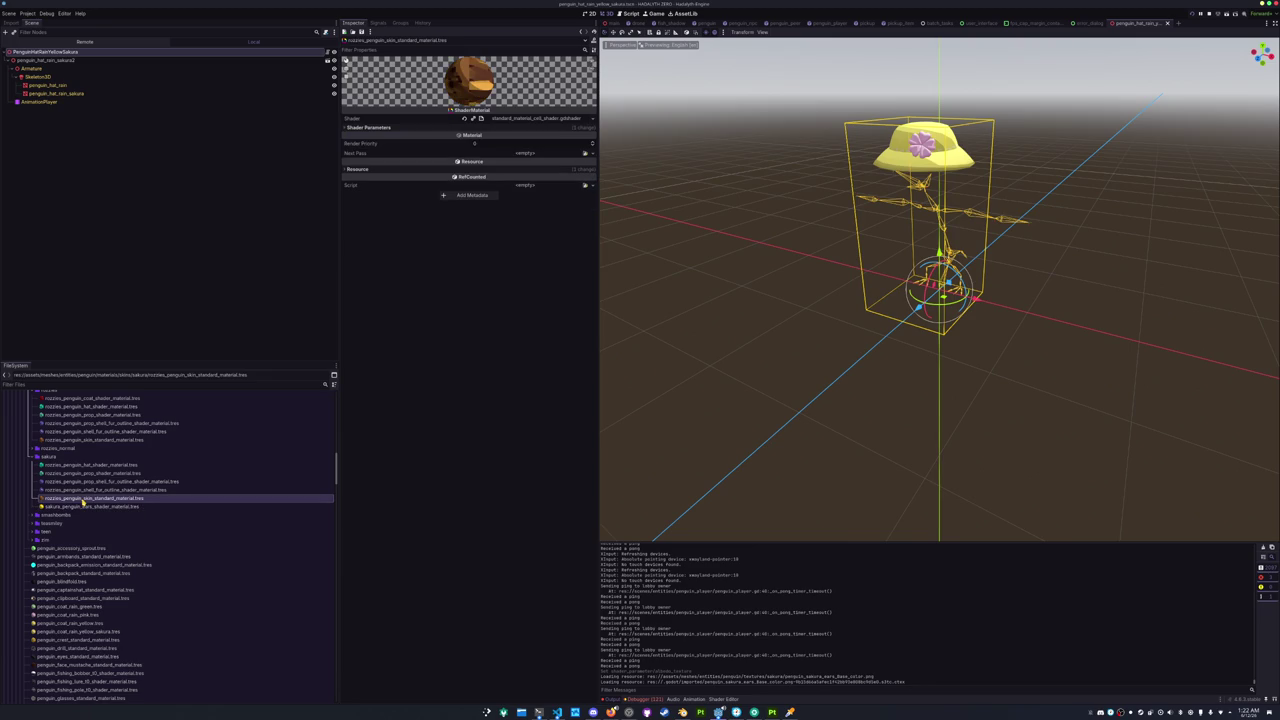
# Rename the skin material to sakura_penguin_skin_standard_material.tres.
pyautogui.press('F2')
pyautogui.press('Home')
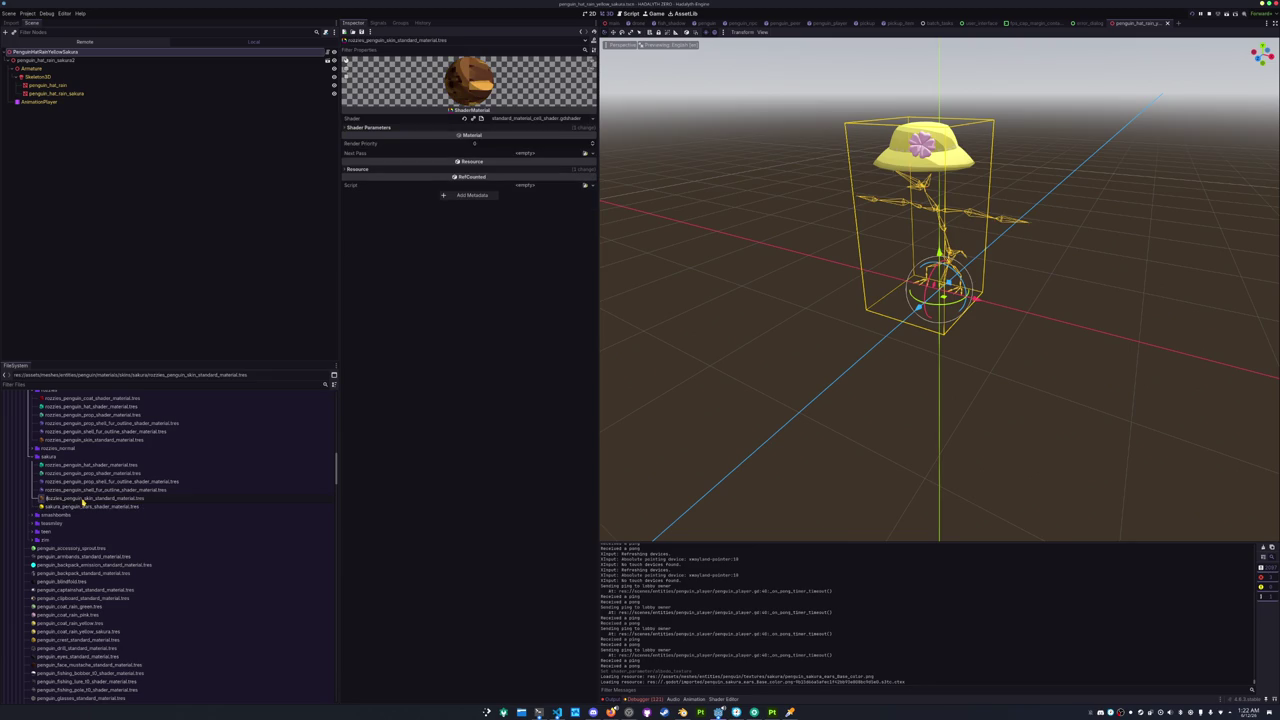
pyautogui.write('sakura')
pyautogui.press('Return')
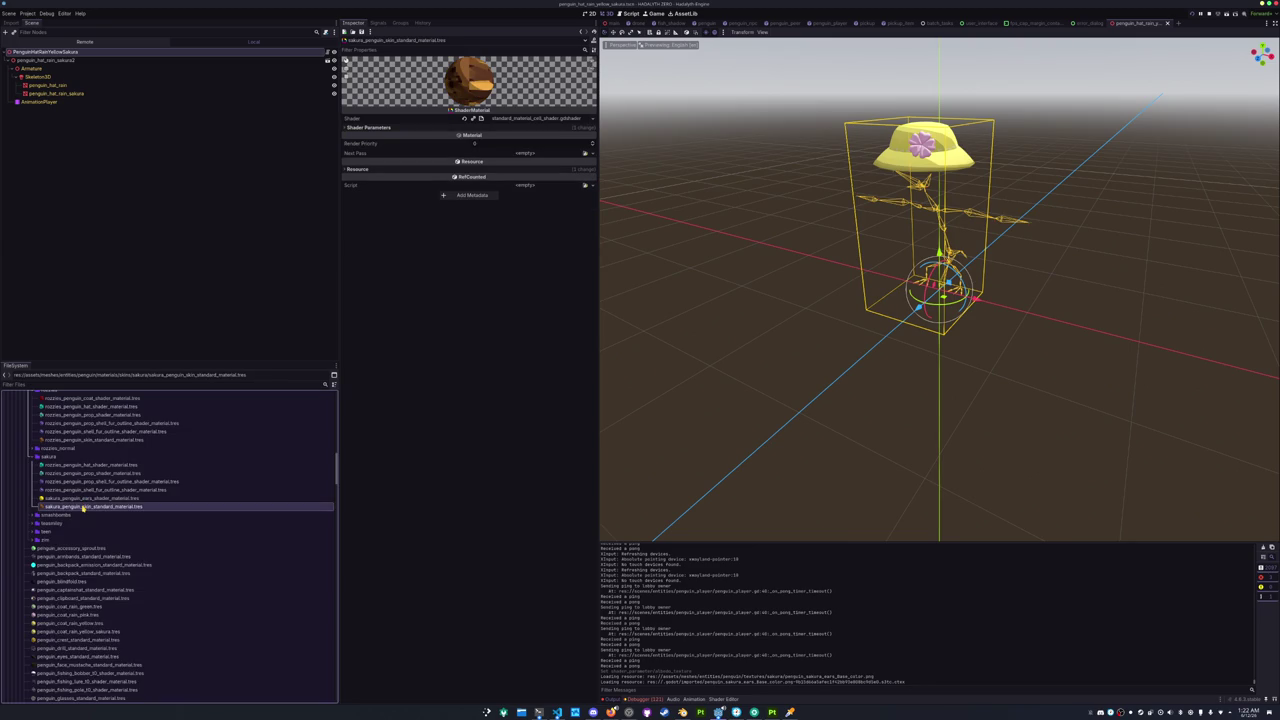
# Load the purple sakura penguin_skin_Base_color texture as its albedo and save.
pyautogui.click(570, 128)
pyautogui.click(591, 141)
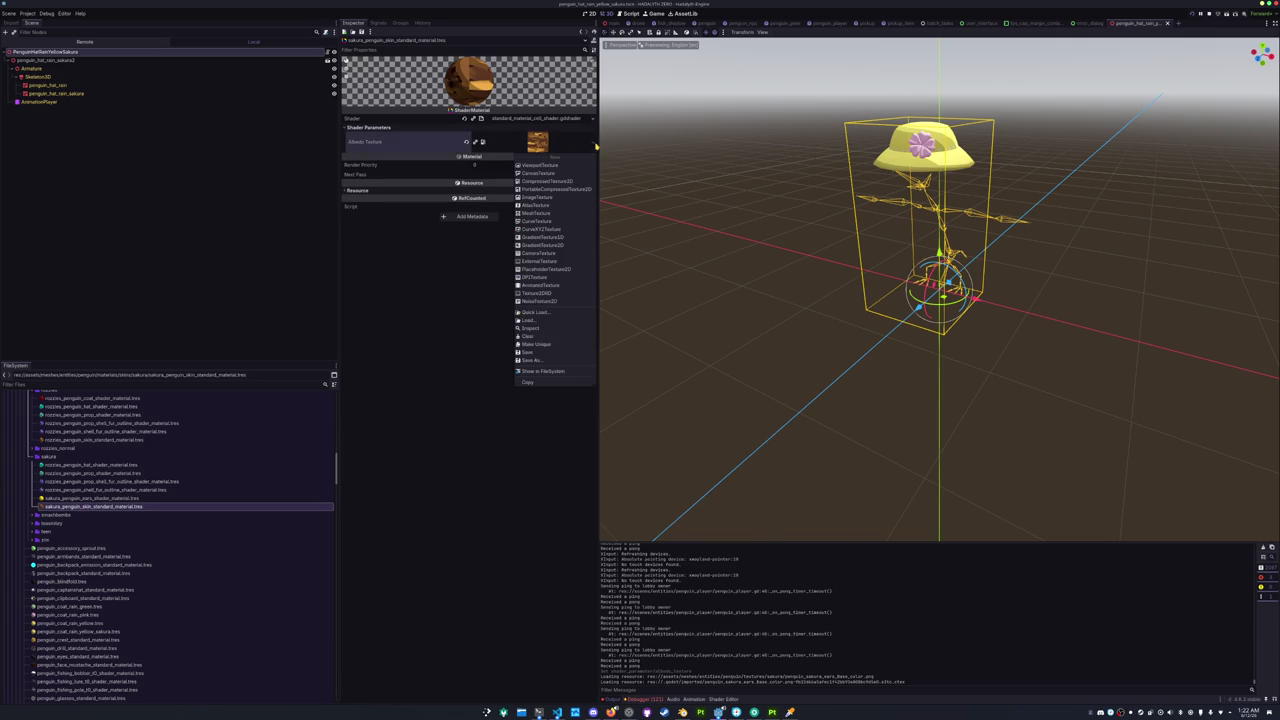
pyautogui.click(535, 313)
pyautogui.write('sakura_p')
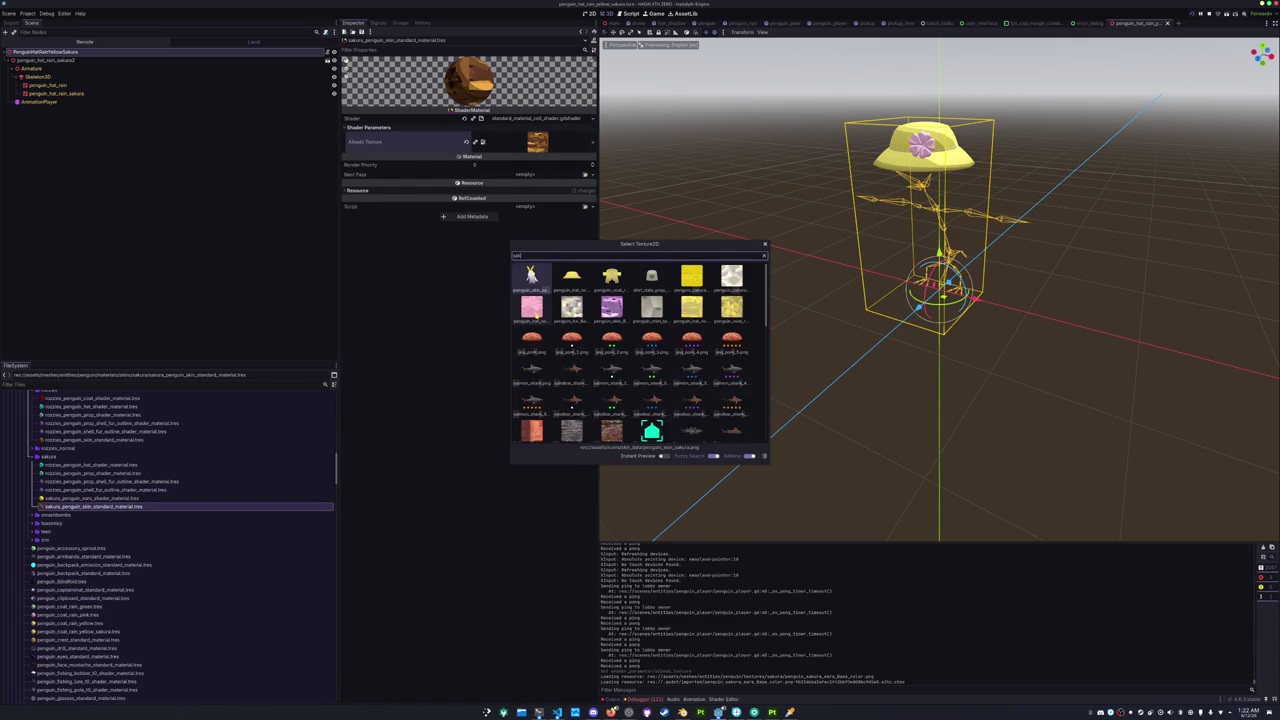
pyautogui.write('enguin')
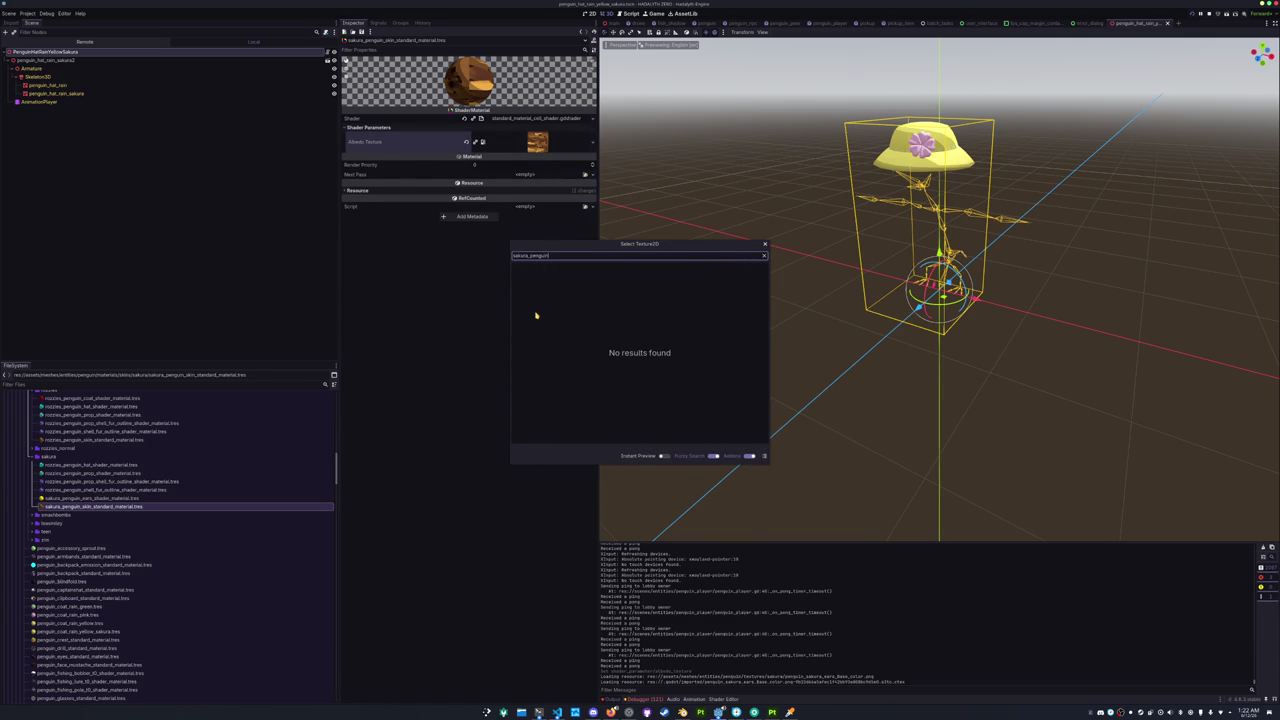
pyautogui.press('BackSpace')
pyautogui.press('BackSpace')
pyautogui.press('BackSpace')
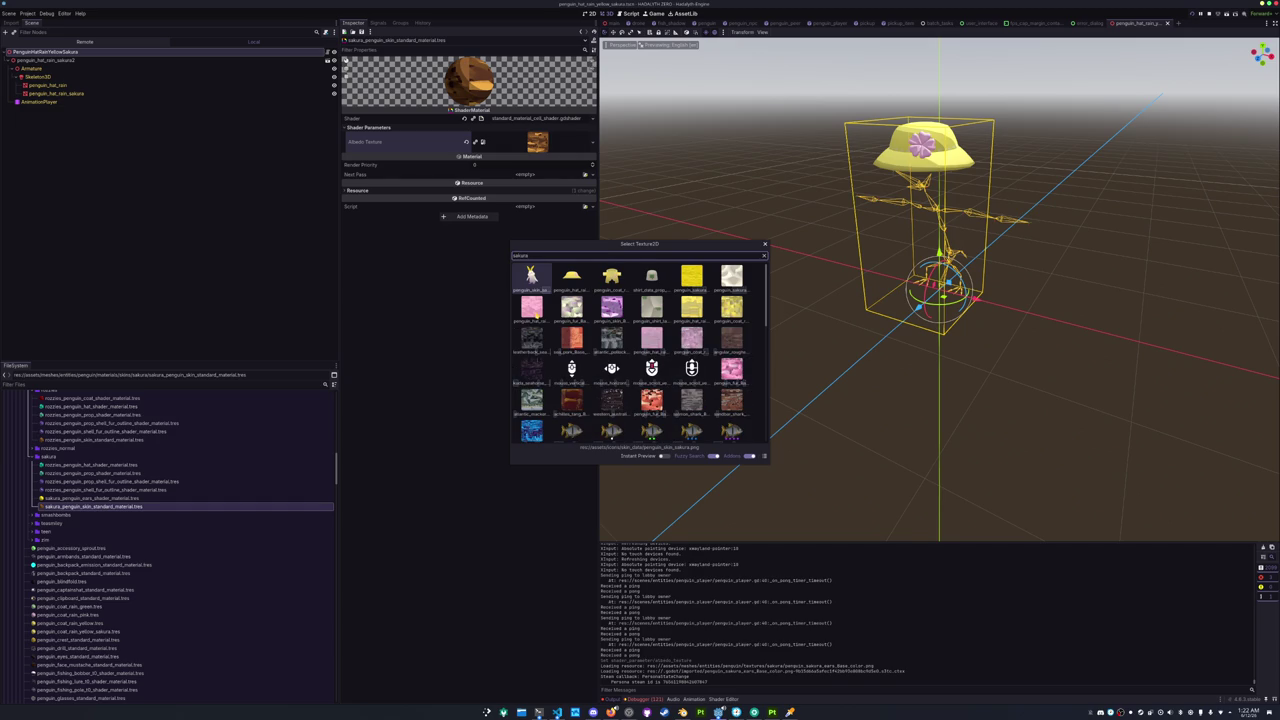
pyautogui.press('Down')
pyautogui.press('Right')
pyautogui.press('Right')
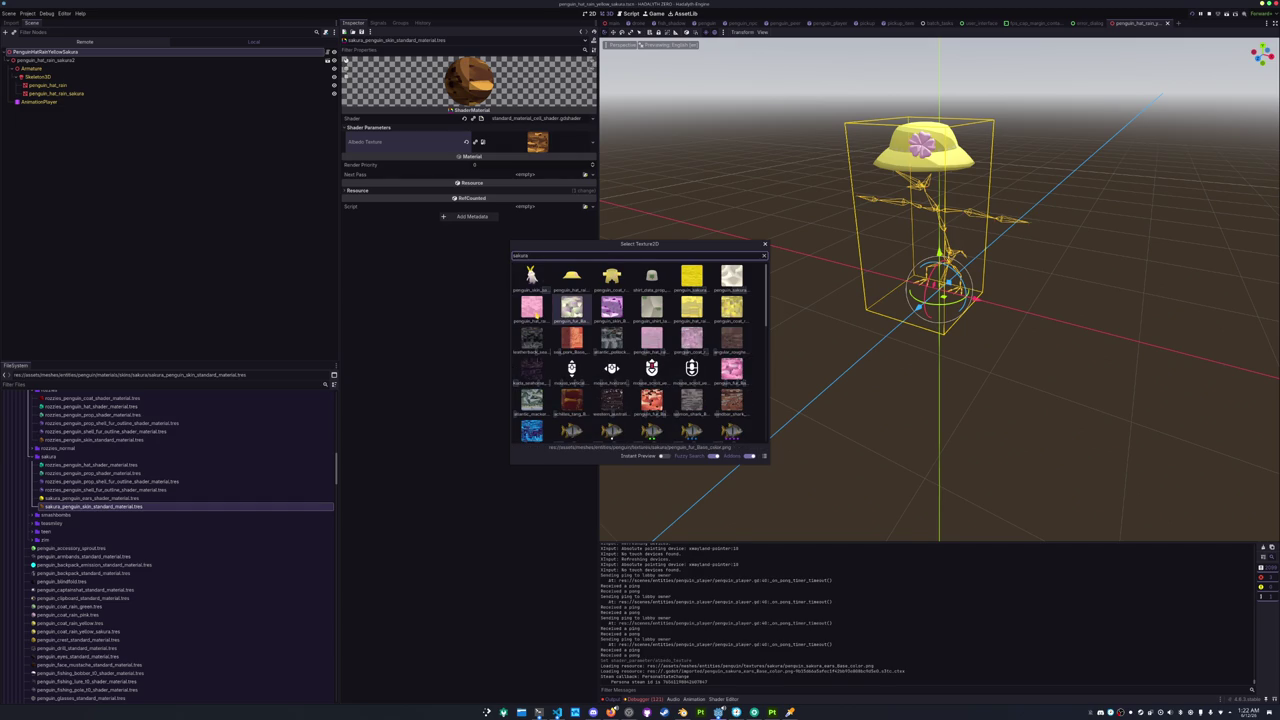
pyautogui.press('Return')
pyautogui.hotkey('ctrl', 's')
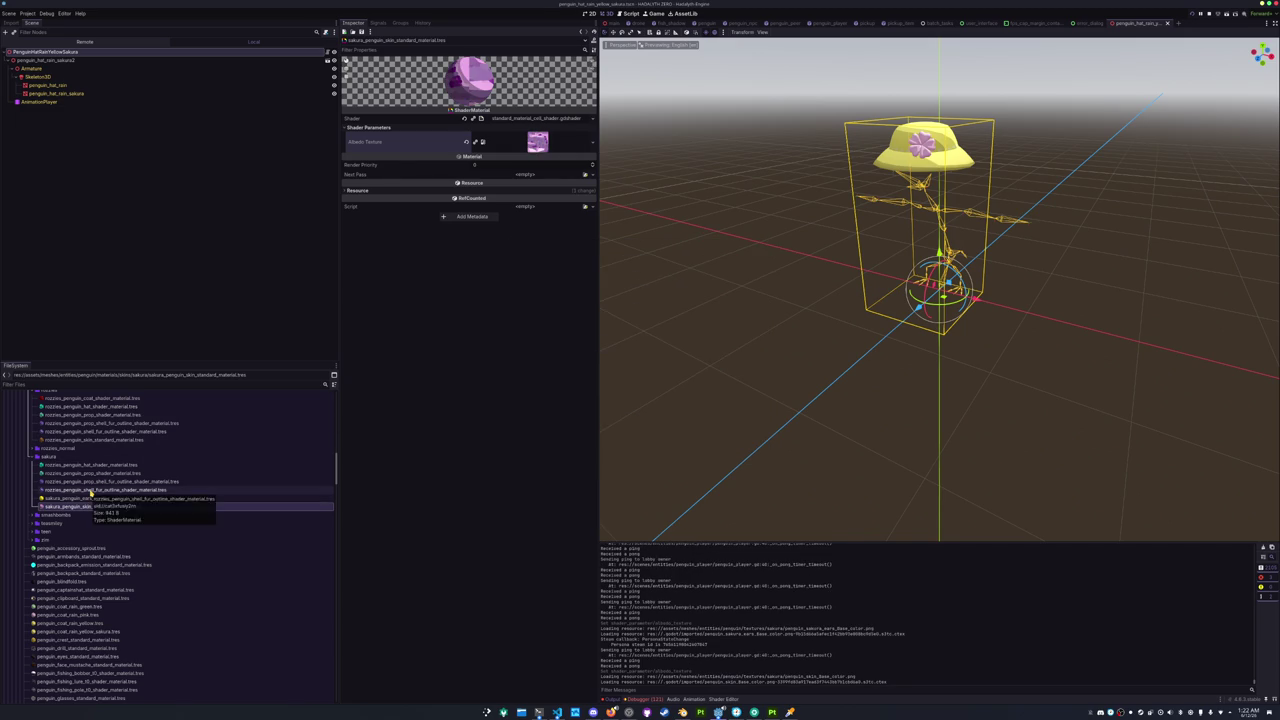
# Rename the nozzles shell fur outline material with a sakura prefix.
pyautogui.click(91, 490)
pyautogui.press('F2')
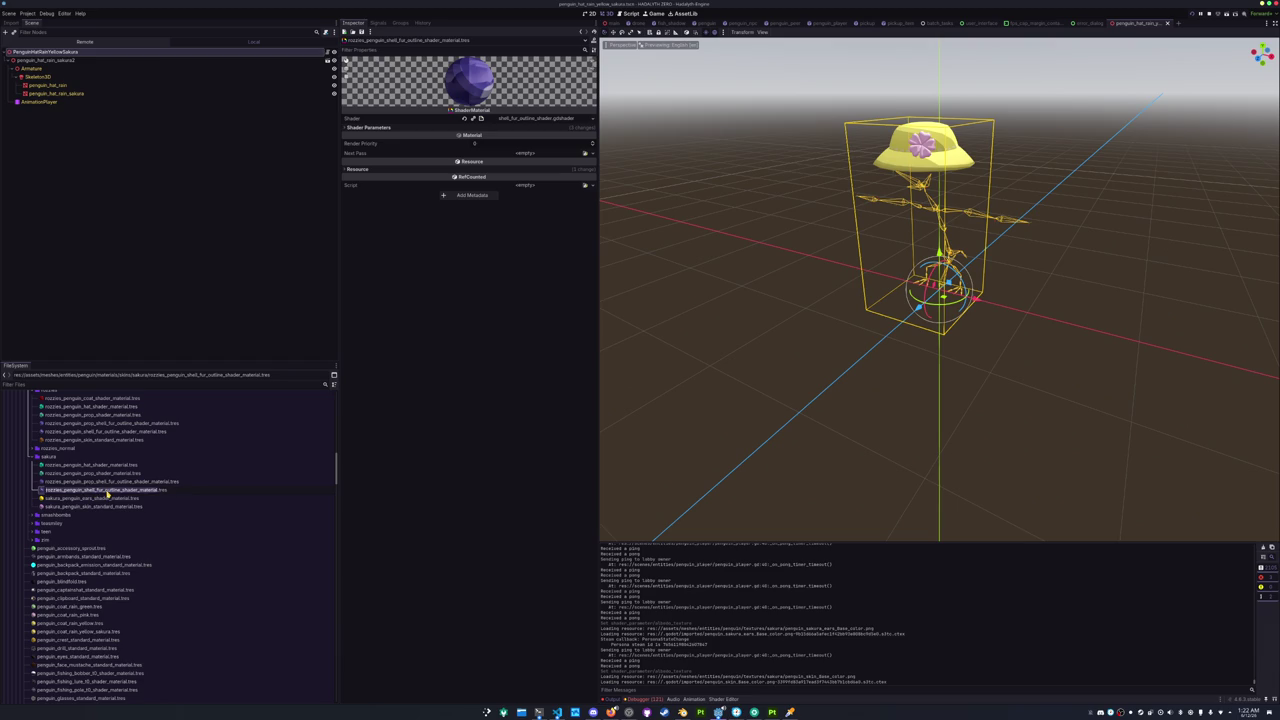
pyautogui.write('sakura')
pyautogui.press('Return')
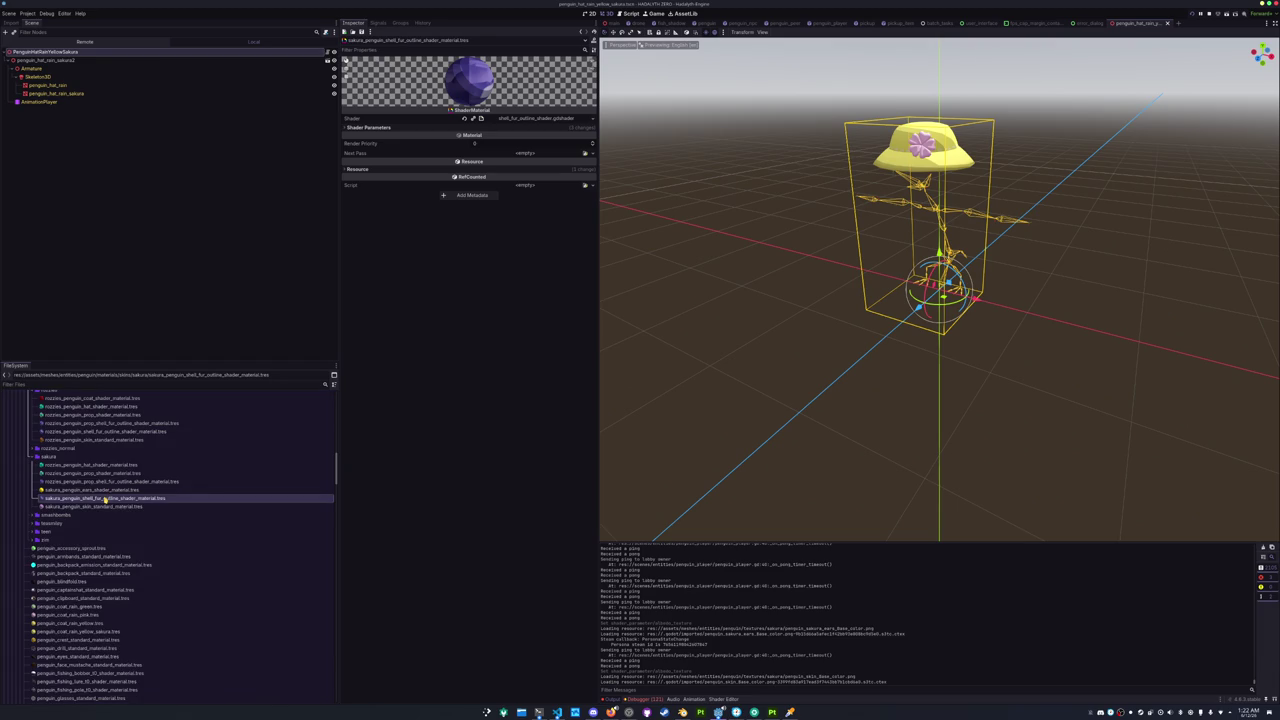
# Load the pale sakura penguin_fur_Base_color texture as the shell fur material's albedo.
pyautogui.click(545, 128)
pyautogui.click(592, 187)
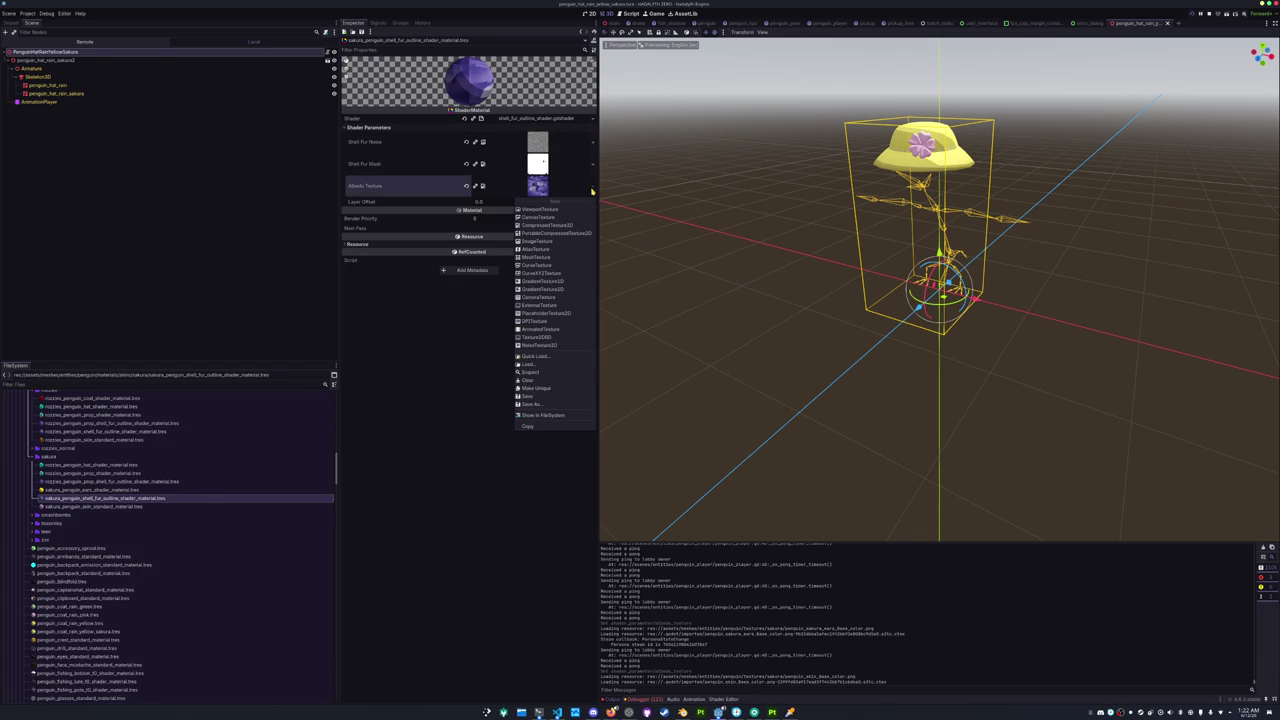
pyautogui.click(535, 356)
pyautogui.write('sakura')
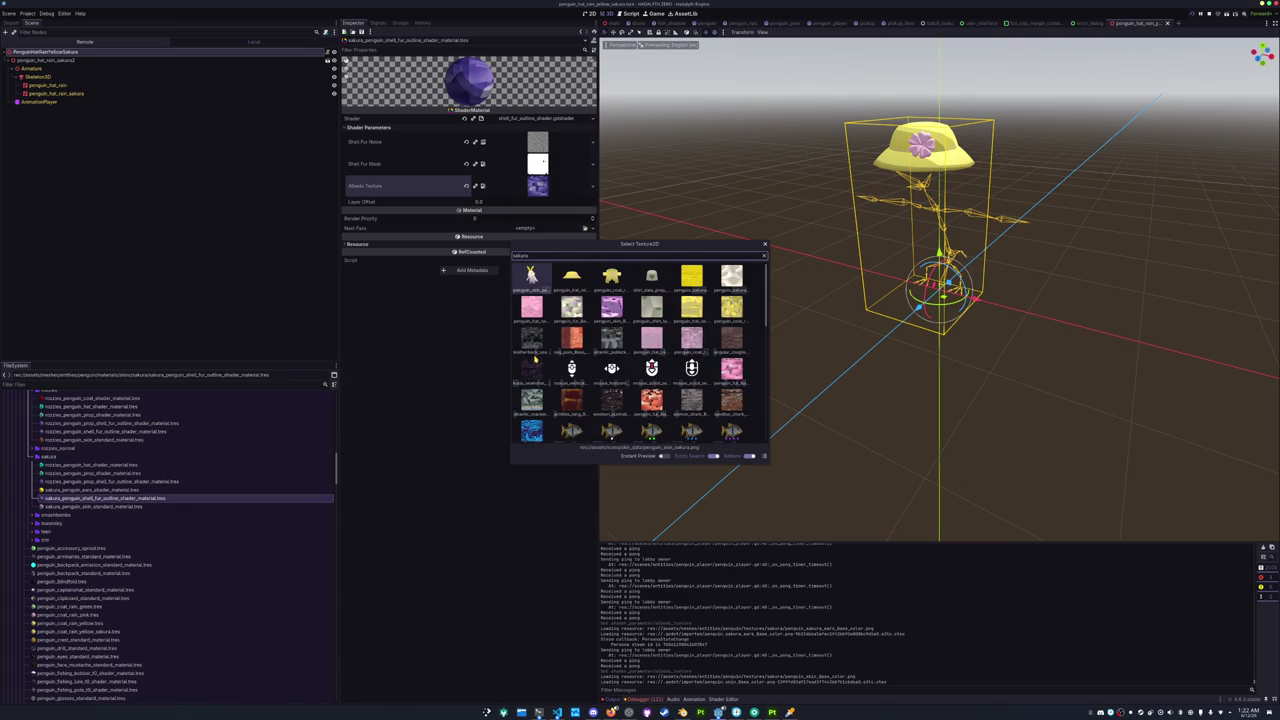
pyautogui.click(611, 306)
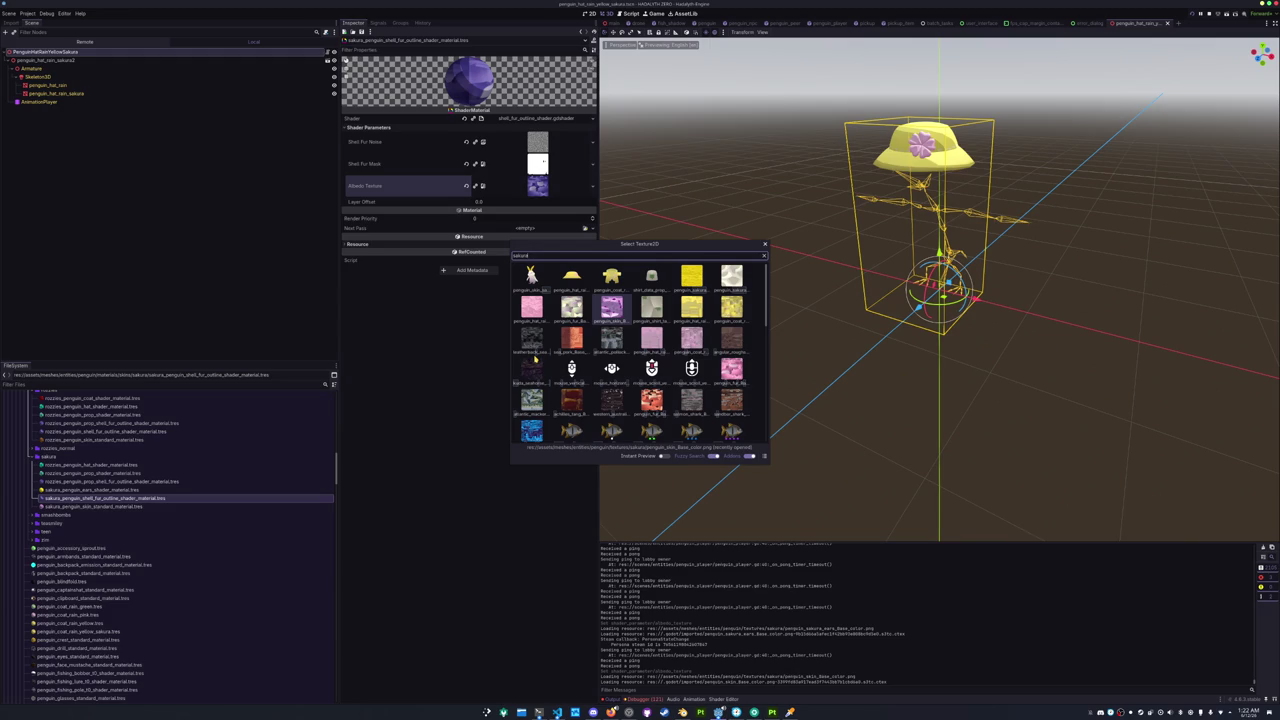
pyautogui.press('Left')
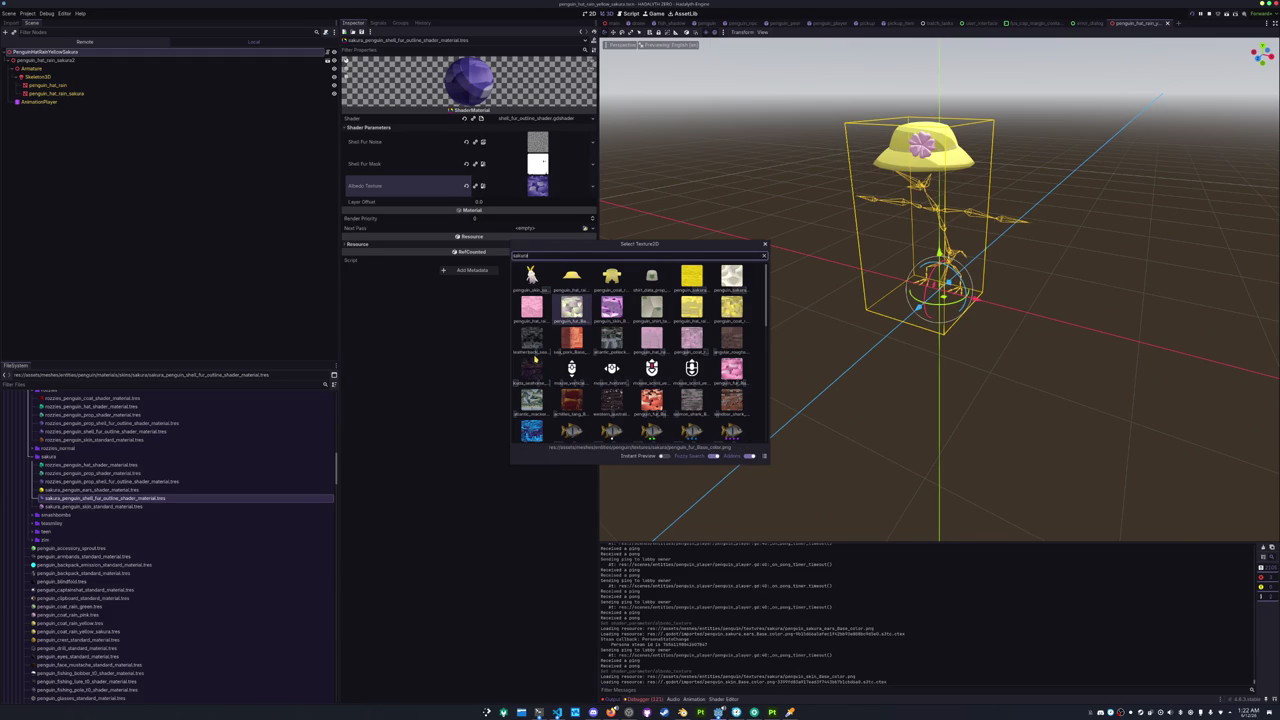
pyautogui.press('Return')
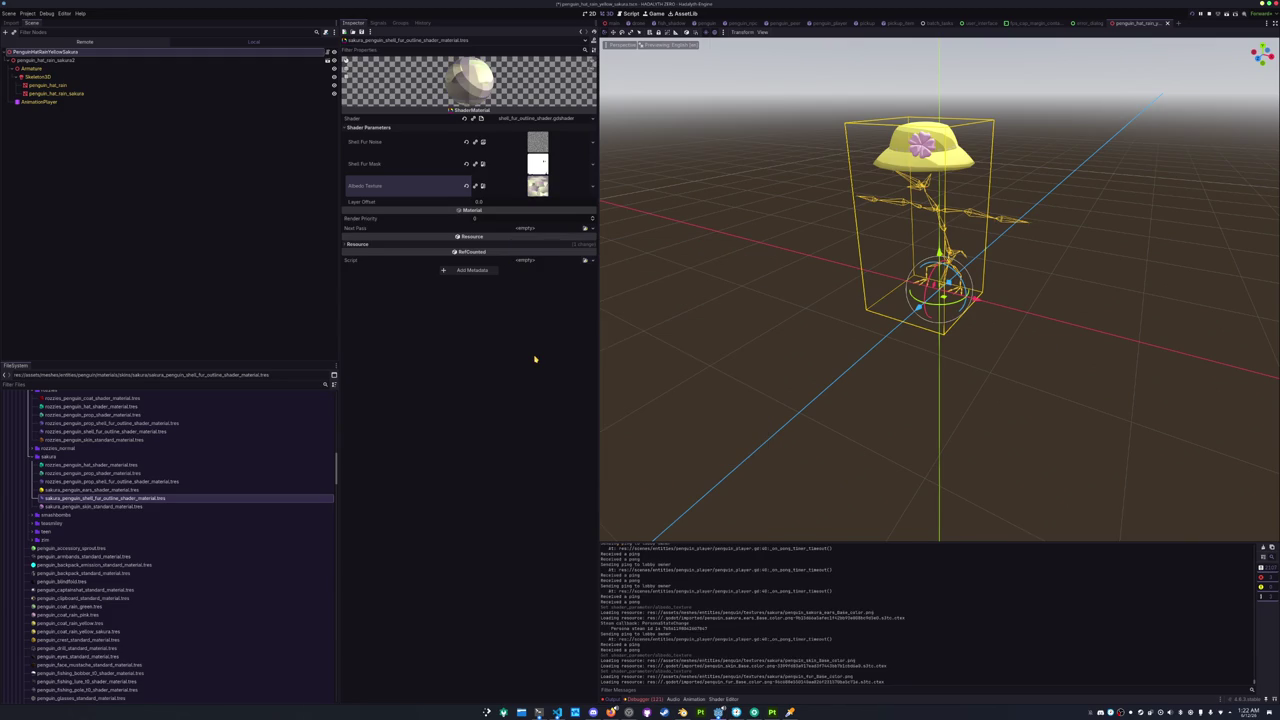
pyautogui.click(104, 482)
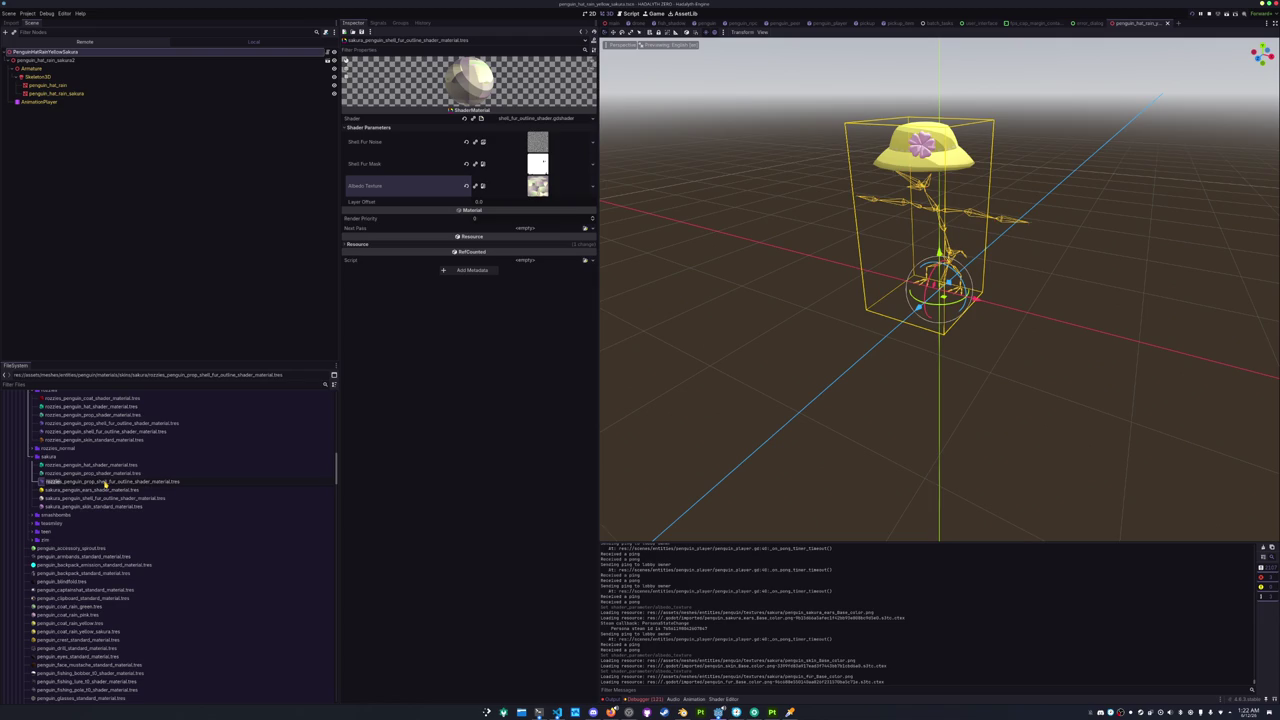
# Rename the prop material to sakura_penguin_prop_shell_fur_outline_shader_material.tres and open it.
pyautogui.write('sakura')
pyautogui.press('Return')
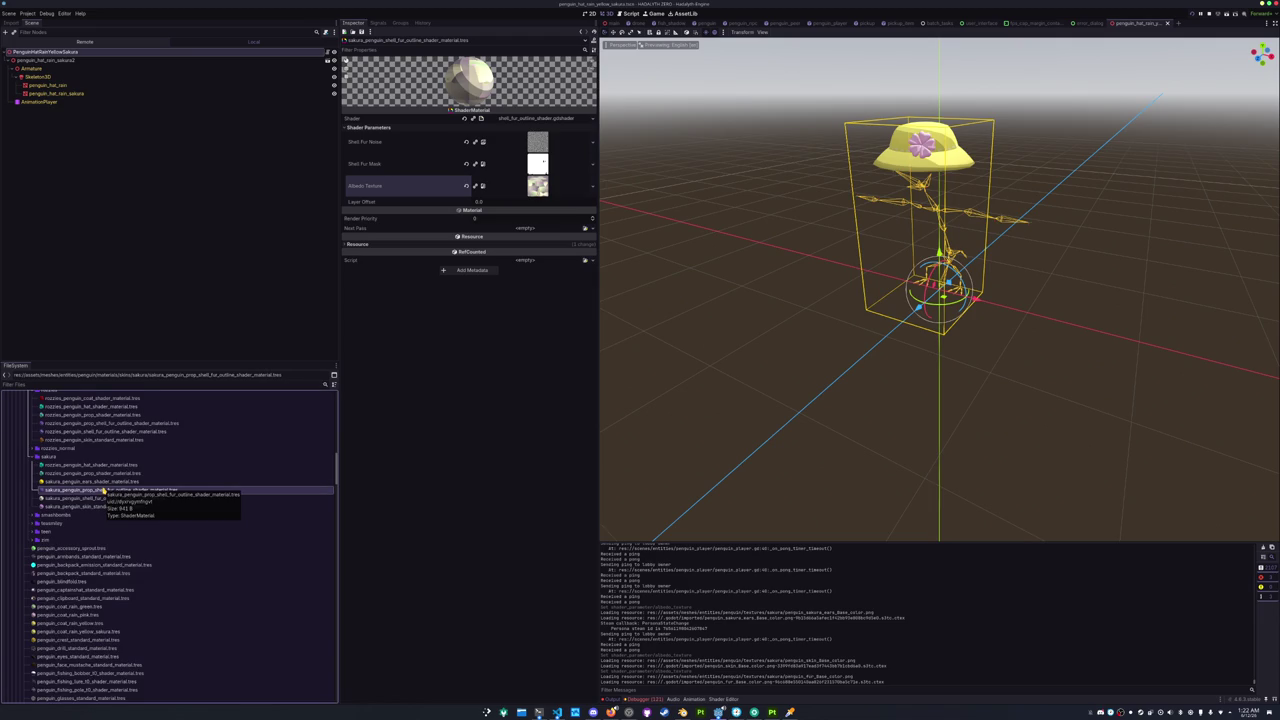
pyautogui.click(103, 490)
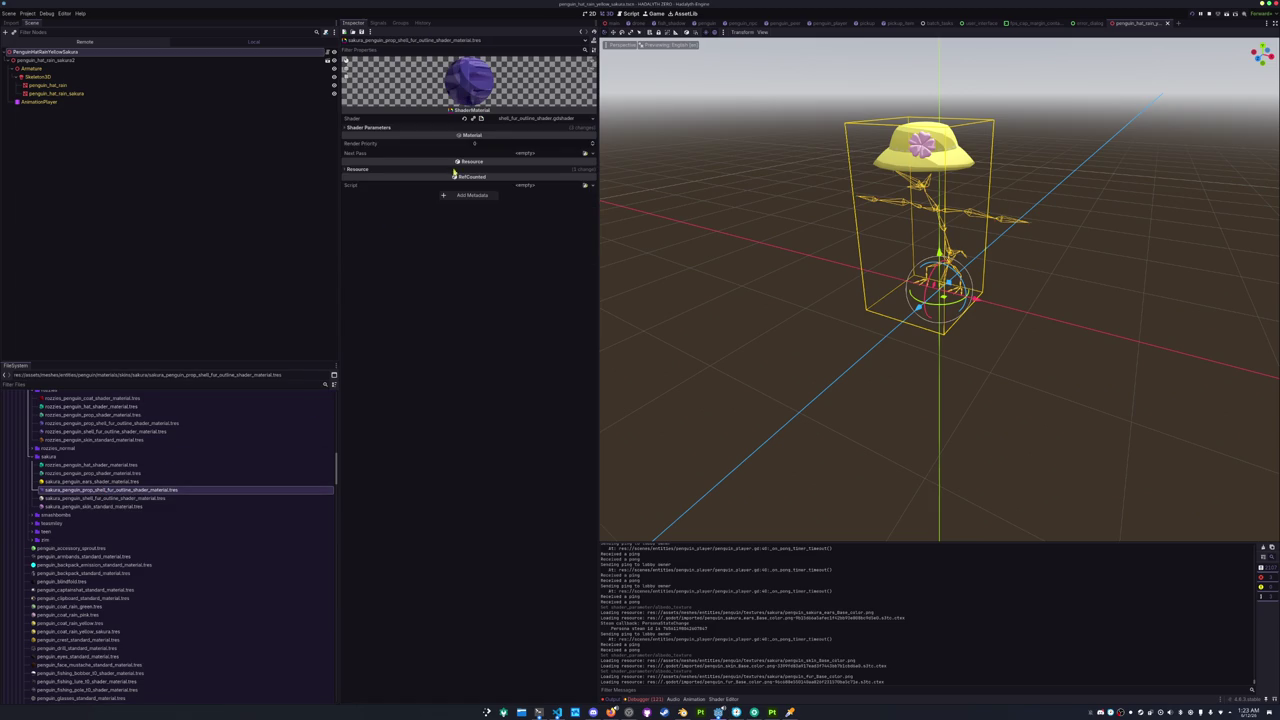
# Load the pale penguin_sakura_neck texture as the prop material's albedo.
pyautogui.click(593, 186)
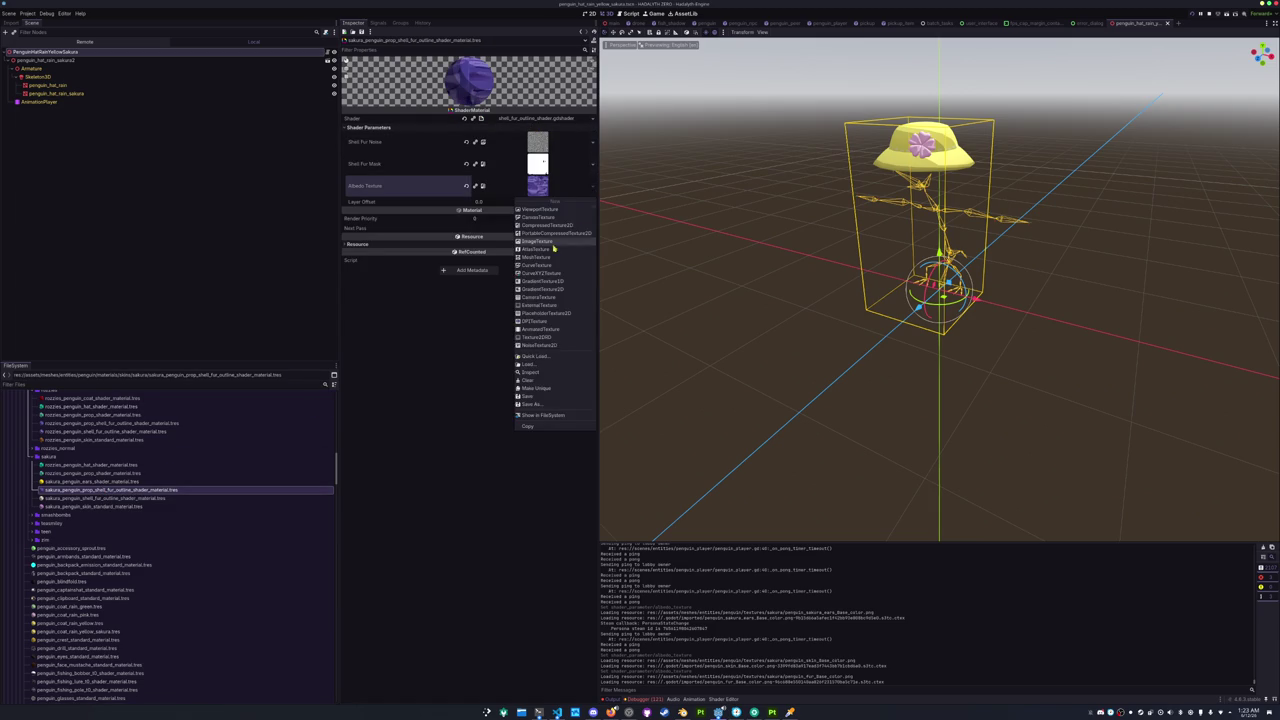
pyautogui.click(555, 348)
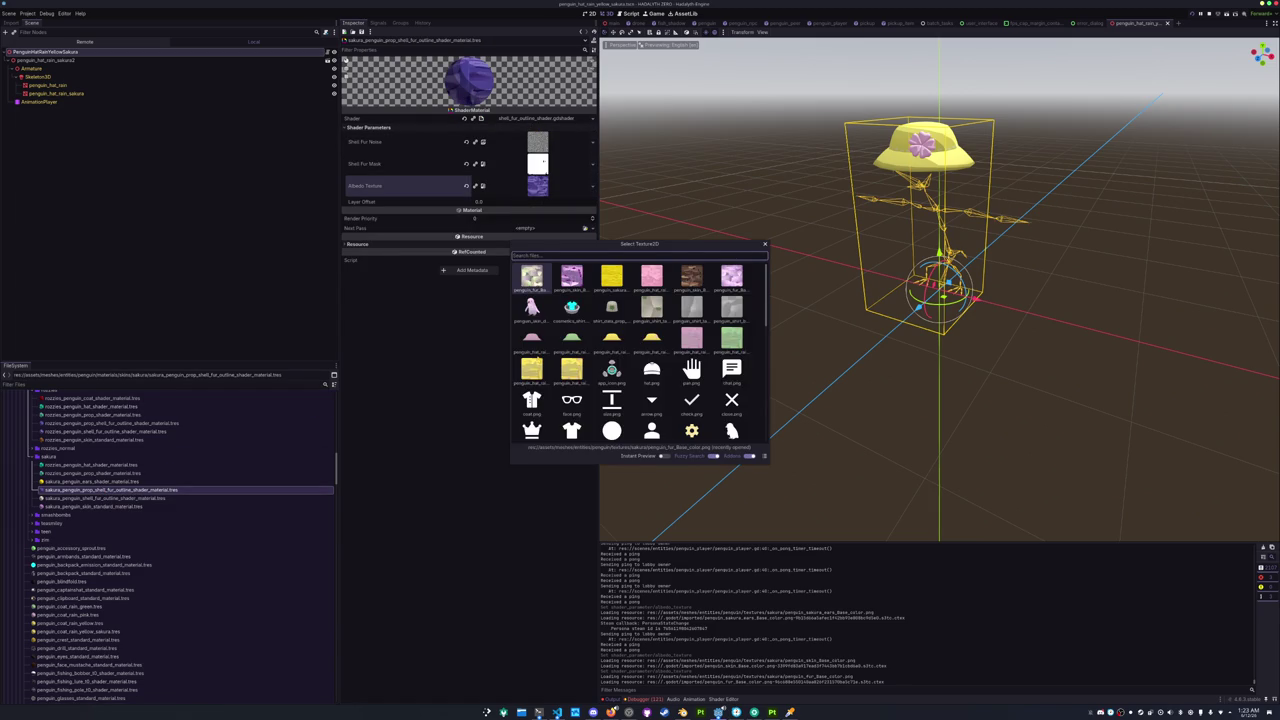
pyautogui.write('nozz')
pyautogui.press('BackSpace')
pyautogui.press('BackSpace')
pyautogui.press('BackSpace')
pyautogui.write('sakura_pen')
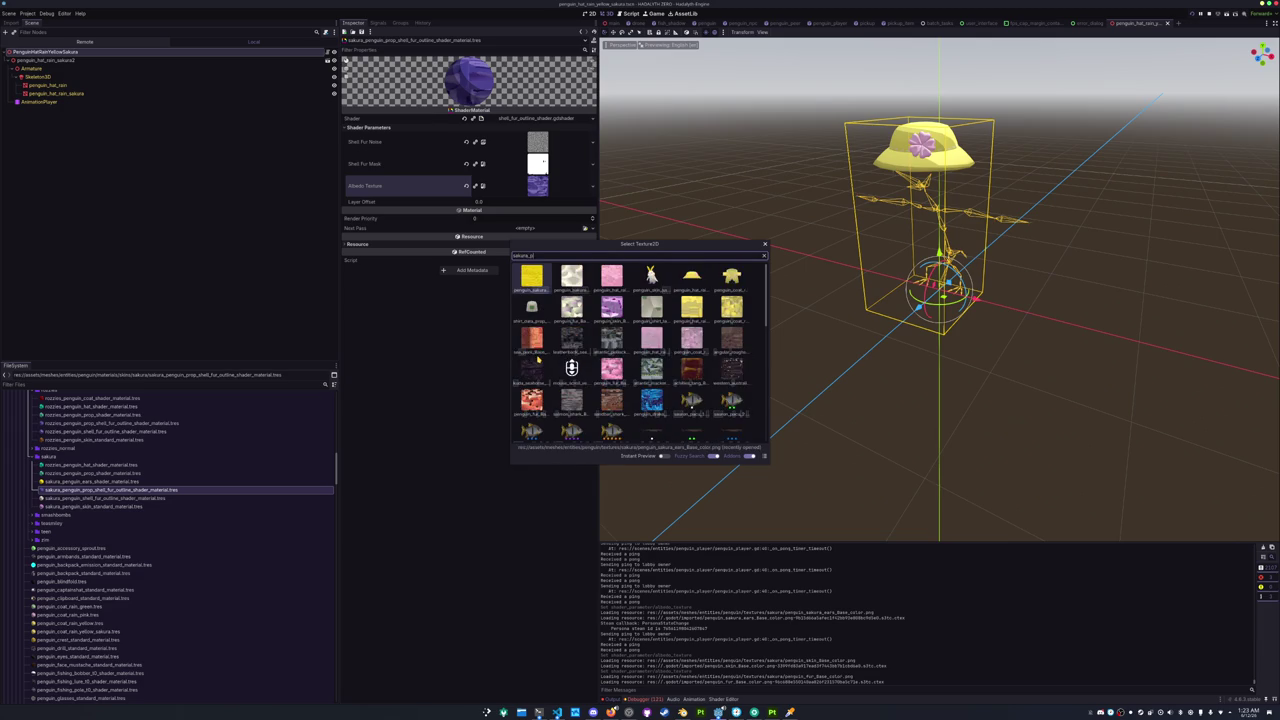
pyautogui.press('Right')
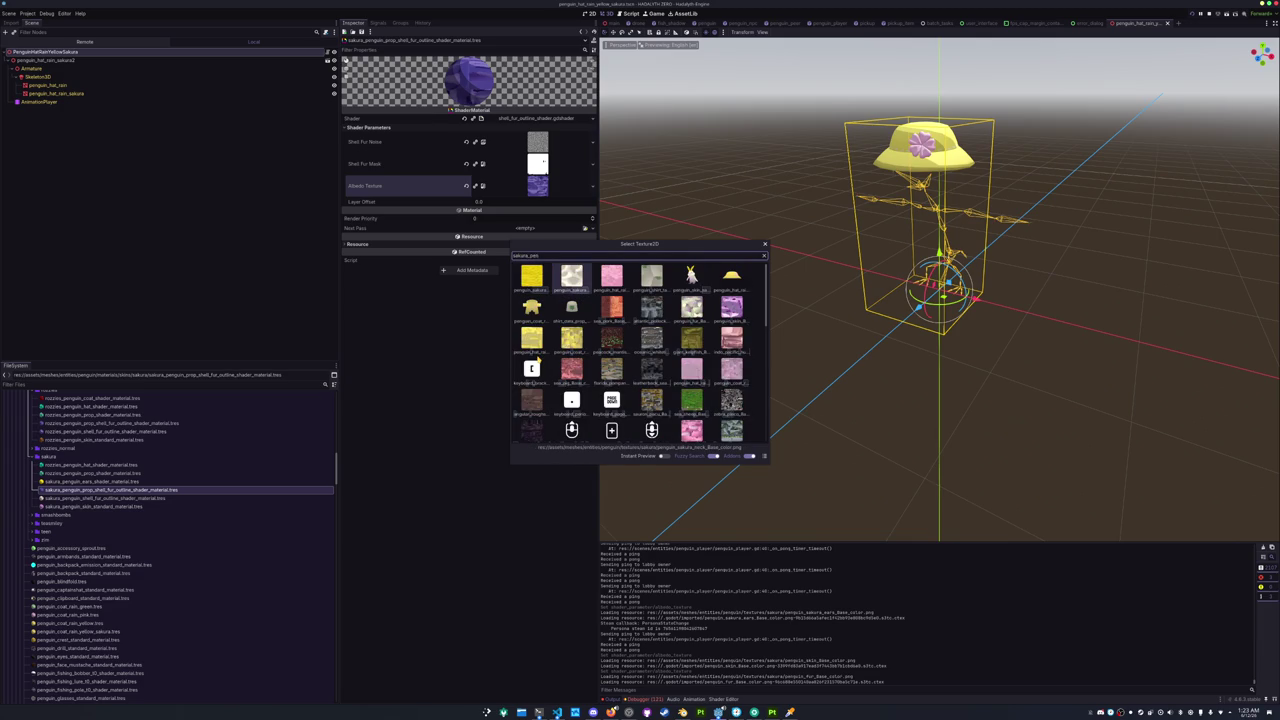
pyautogui.press('Return')
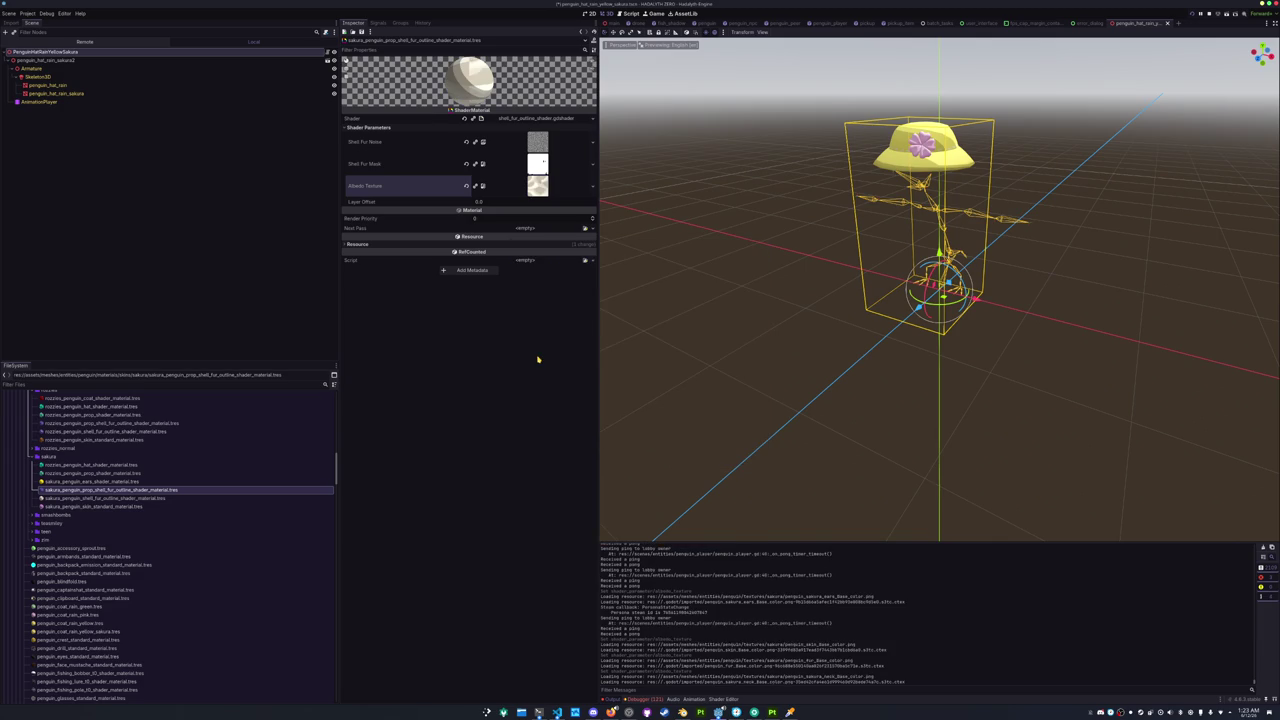
# Delete the two leftover rozzies material files.
pyautogui.click(100, 466)
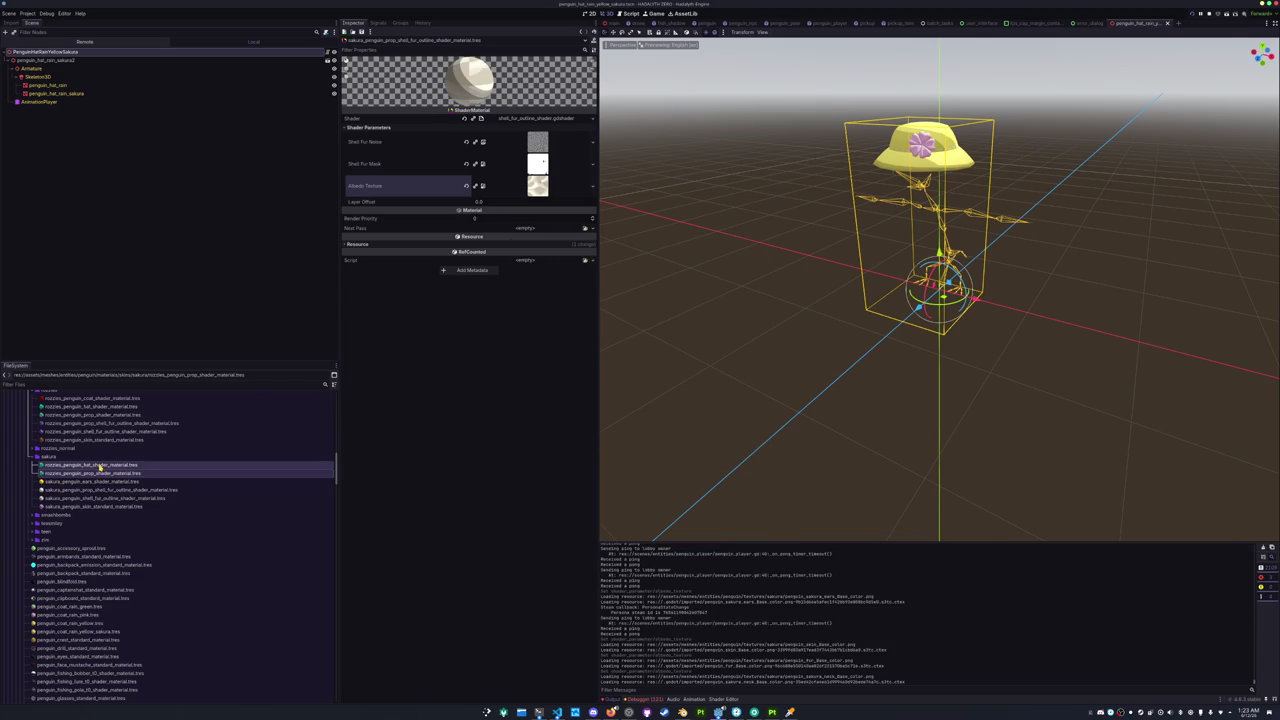
pyautogui.press('Delete')
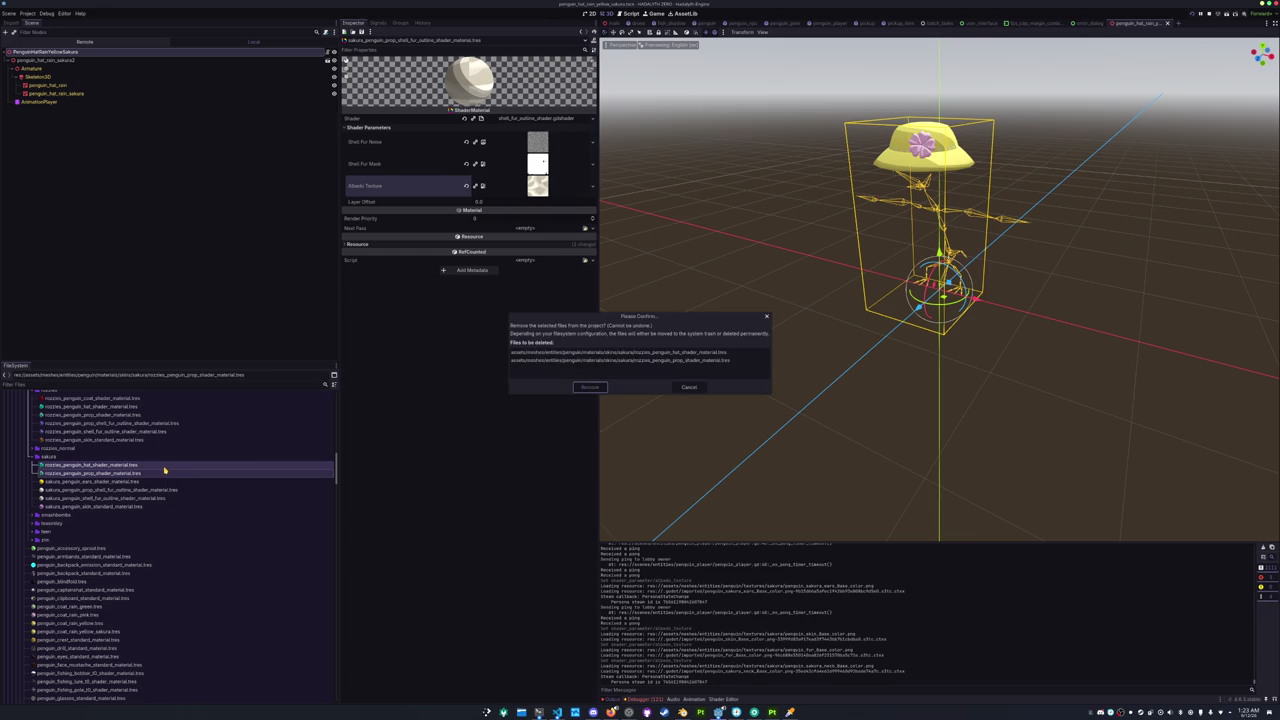
pyautogui.press('Return')
# Duplicate the penguin_zm prop folder as penguin_sakura.
pyautogui.scroll(-10, 106, 494)
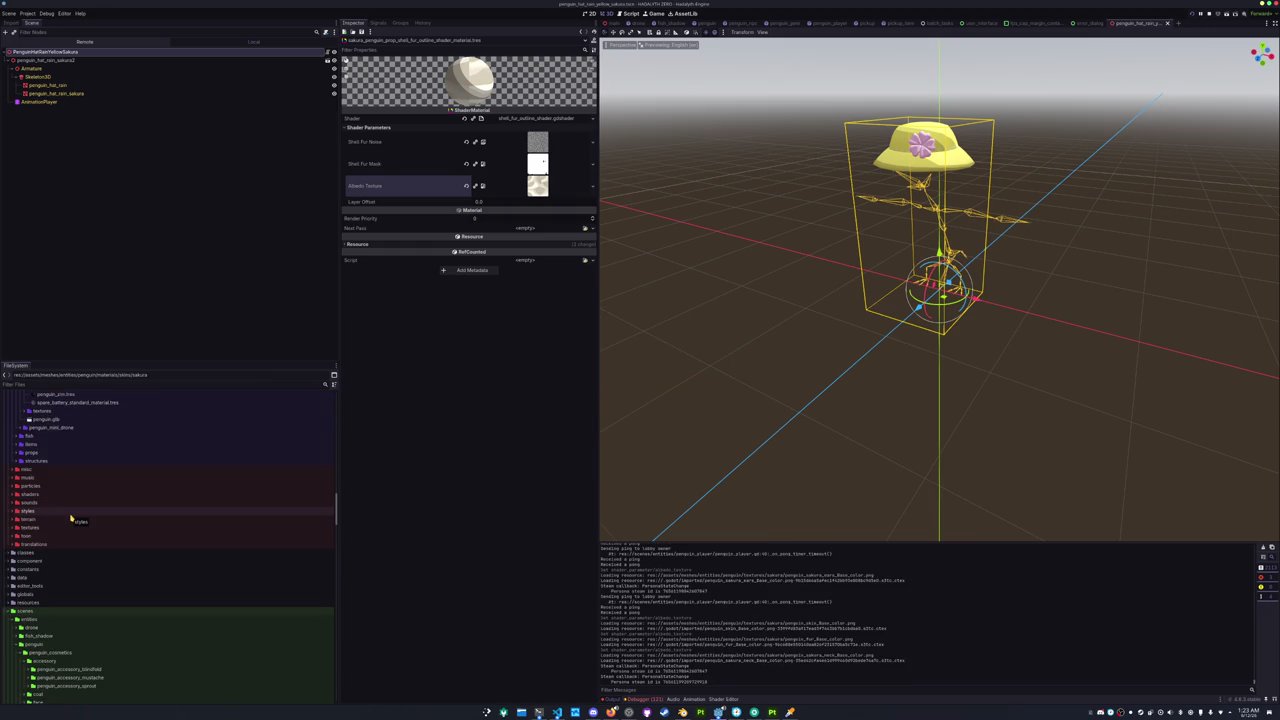
pyautogui.scroll(-15, 71, 518)
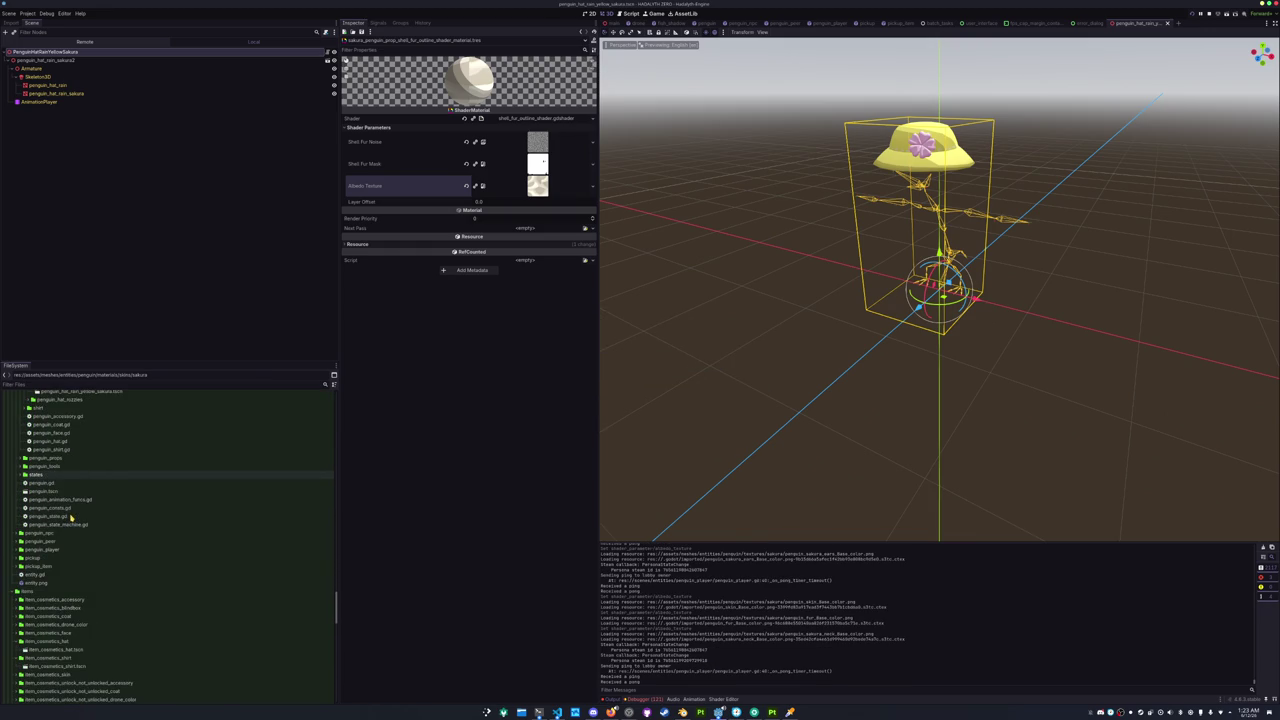
pyautogui.doubleClick(60, 458)
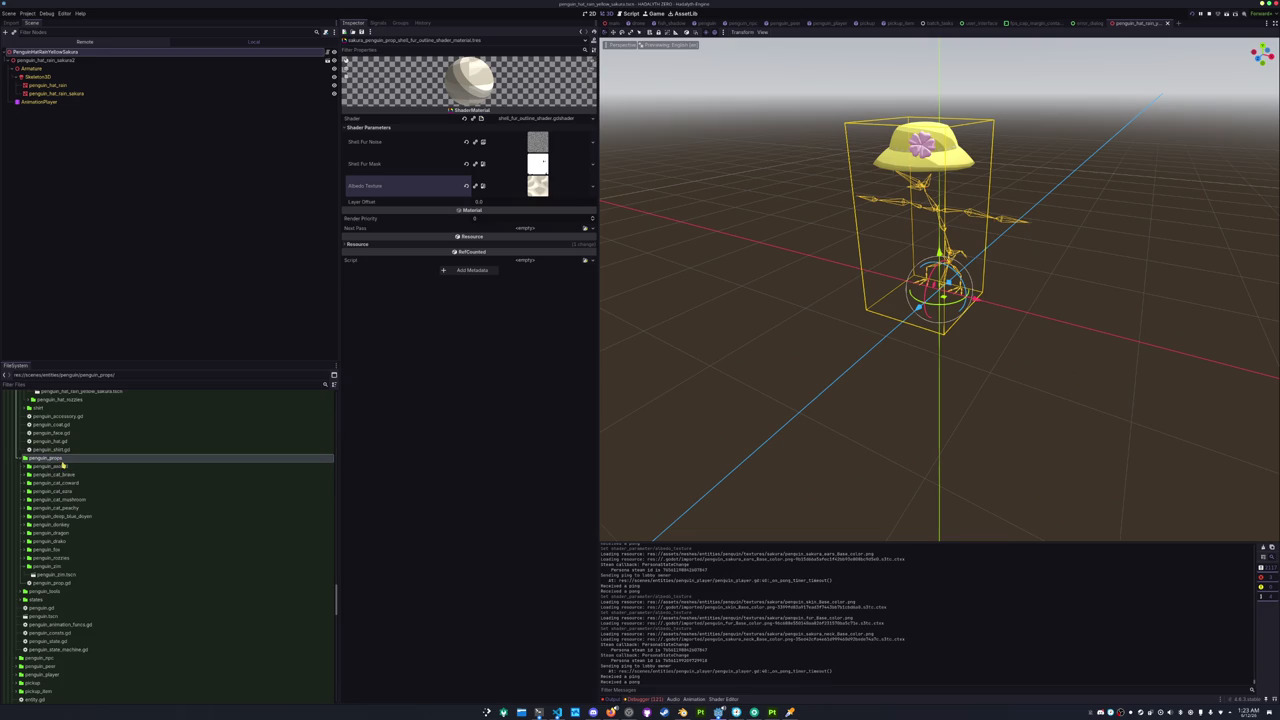
pyautogui.click(62, 566)
pyautogui.hotkey('ctrl', 'd')
pyautogui.write('penguin_cat')
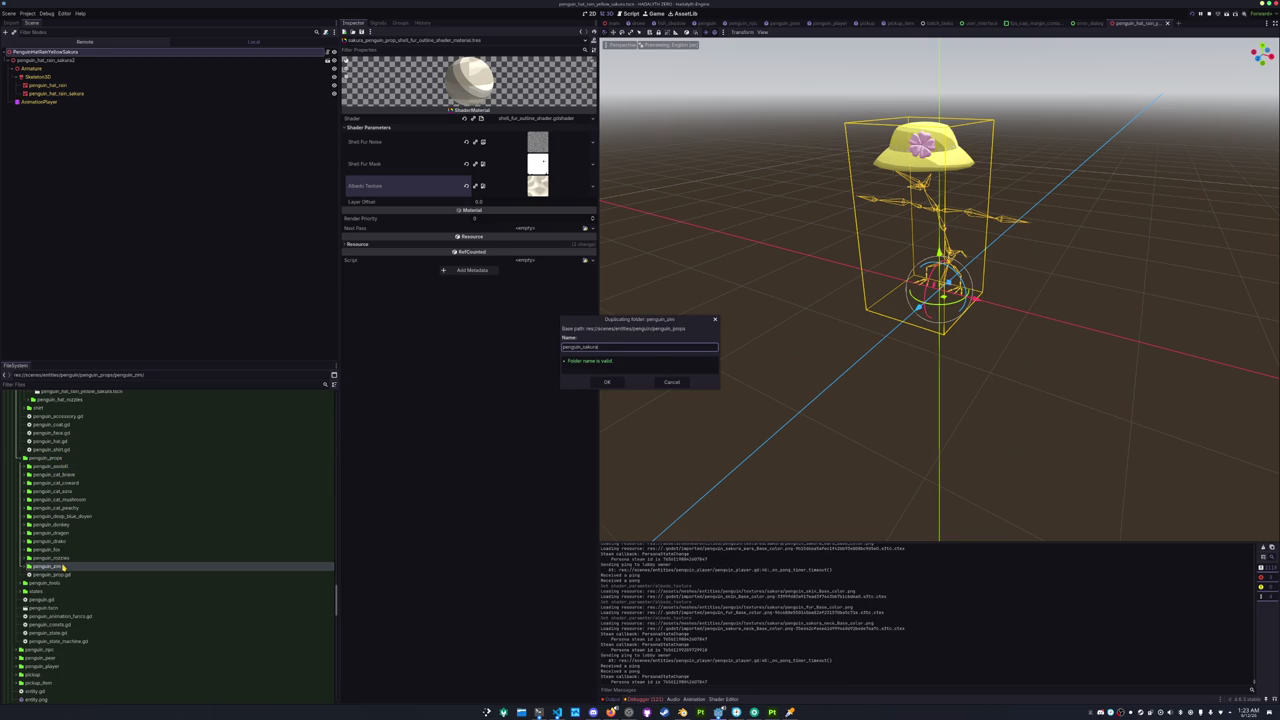
pyautogui.press('Return')
# Rename the copied scene to penguin_sakura.tscn and open it.
pyautogui.doubleClick(57, 566)
pyautogui.click(70, 575)
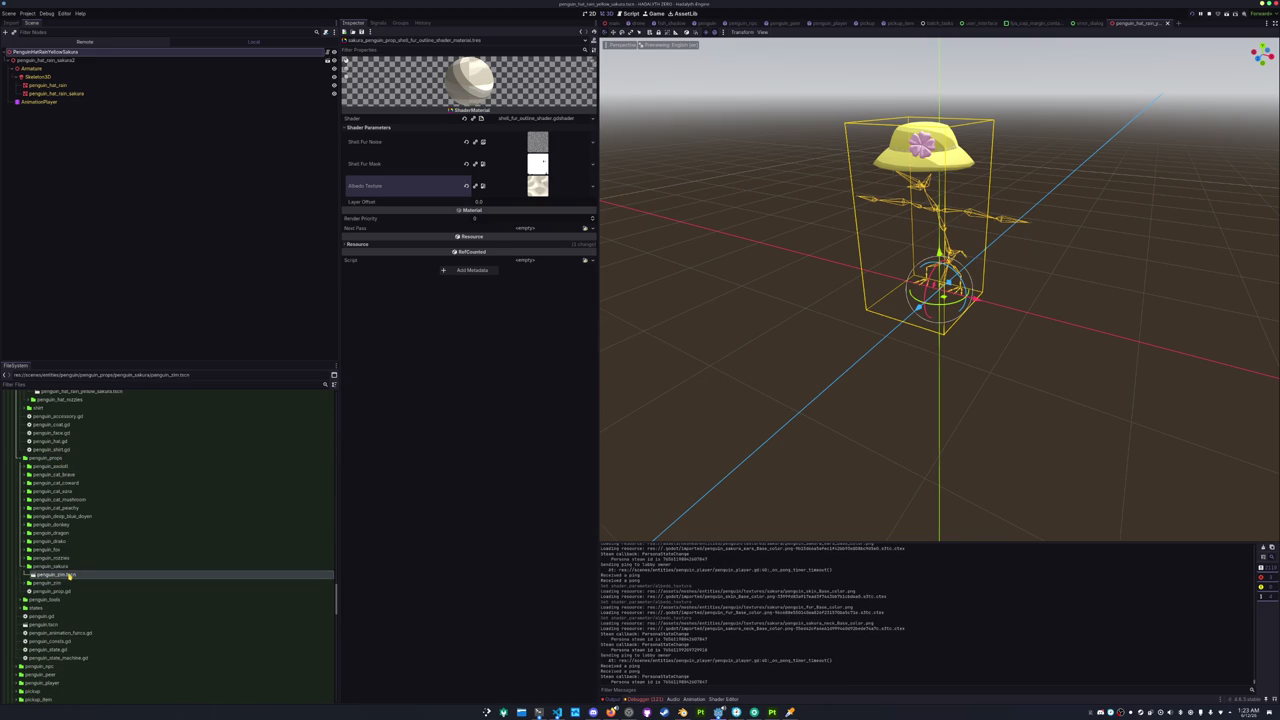
pyautogui.press('F2')
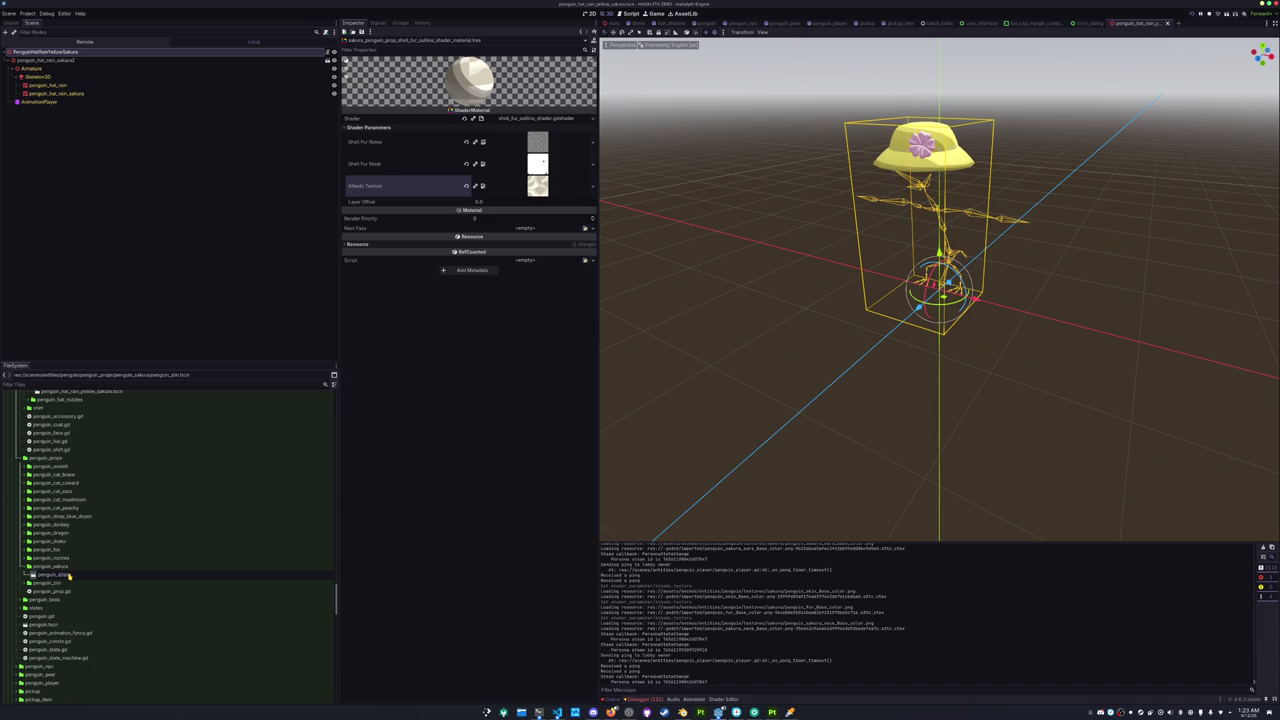
pyautogui.press('Return')
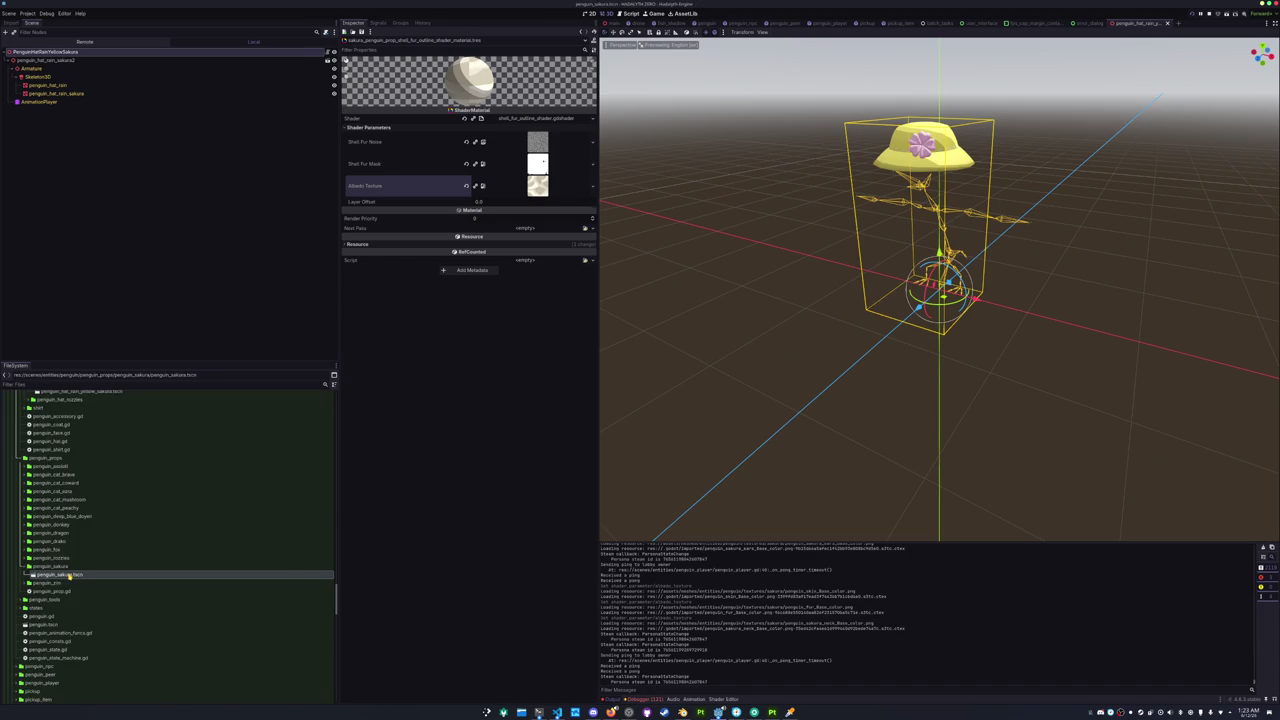
pyautogui.doubleClick(69, 574)
# Delete the old penguin_zm model node from the scene.
pyautogui.click(55, 60)
pyautogui.press('Delete')
pyautogui.press('Return')
pyautogui.click(60, 51)
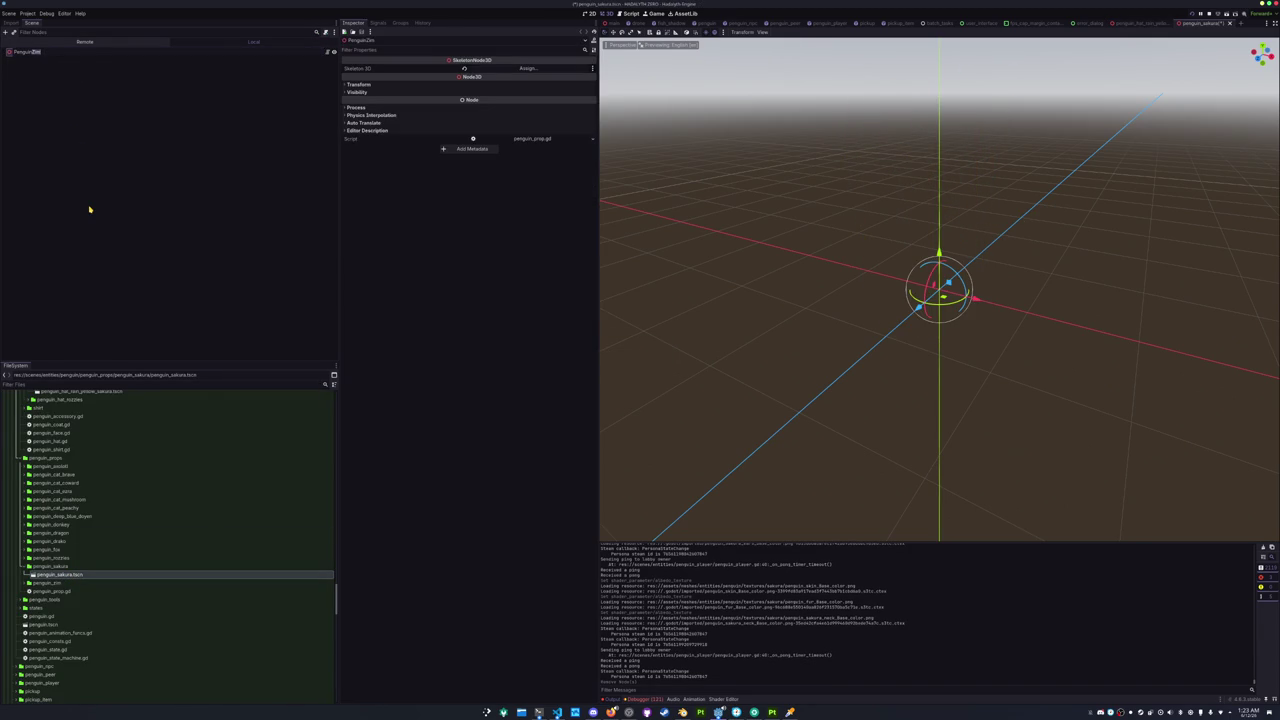
# Rename the root node to PenguinSakura and save the scene.
pyautogui.press('Return')
pyautogui.hotkey('ctrl', 's')
pyautogui.scroll(15, 114, 511)
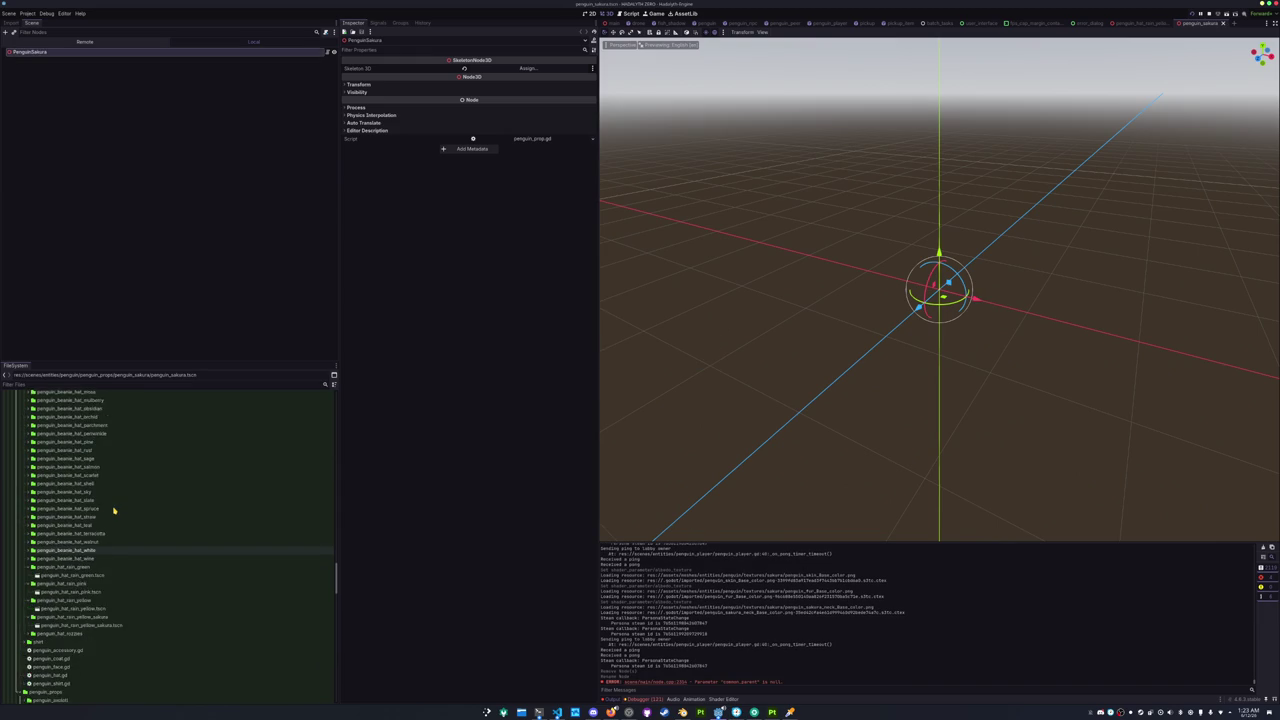
pyautogui.scroll(-20, 114, 511)
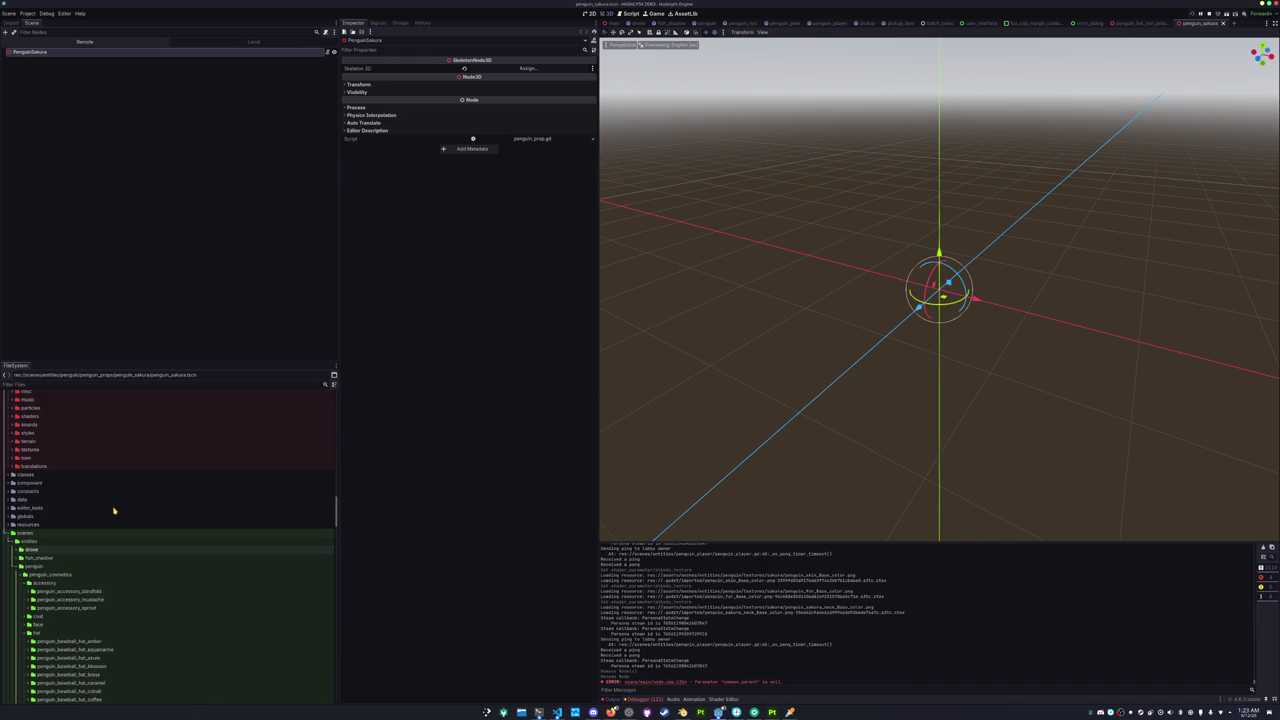
pyautogui.scroll(10, 54, 505)
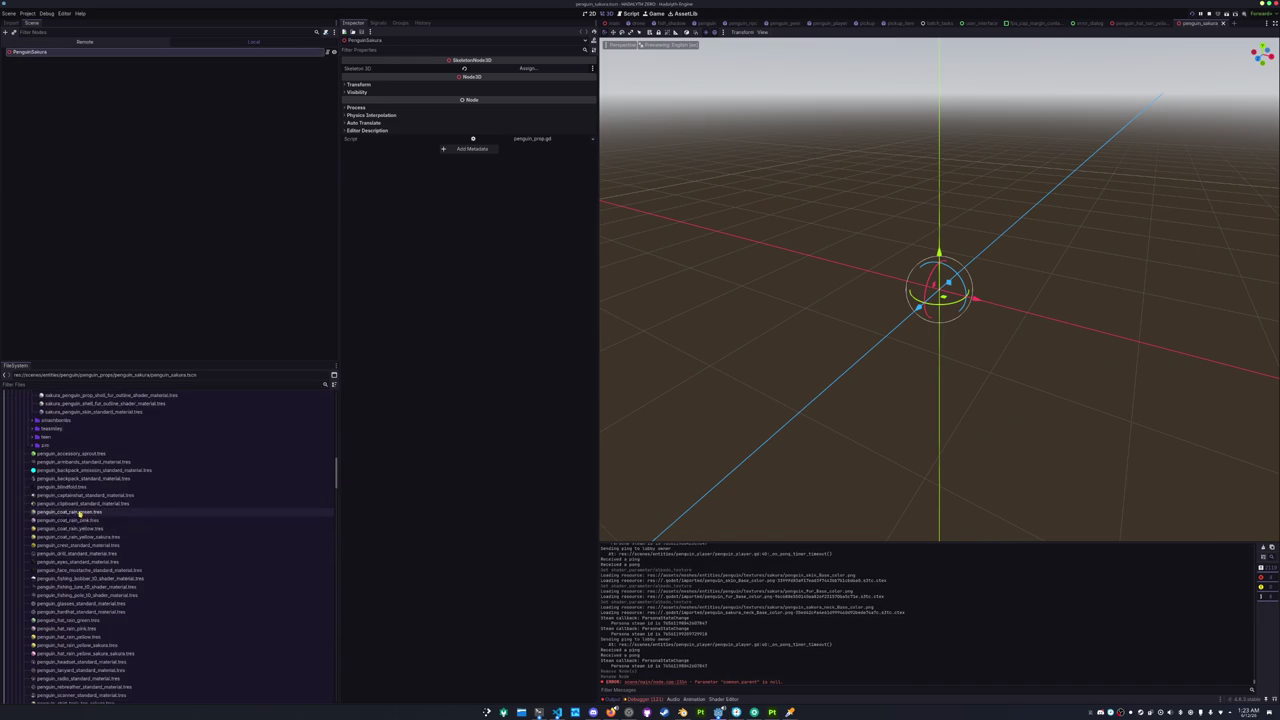
pyautogui.scroll(5, 54, 505)
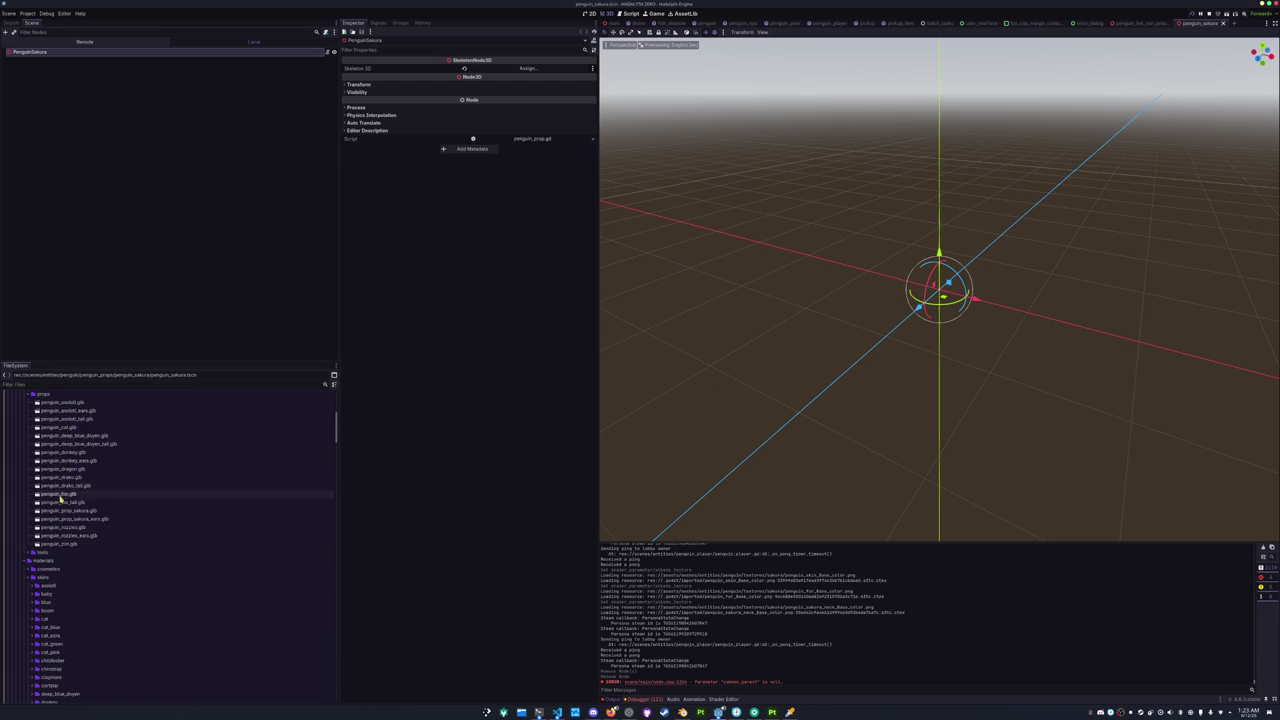
# Add penguin_prop_sakura.glb and the sakura ears on the head, both with editable children.
pyautogui.moveTo(60, 511); pyautogui.dragTo(58, 54)
pyautogui.rightClick(56, 60)
pyautogui.click(72, 214)
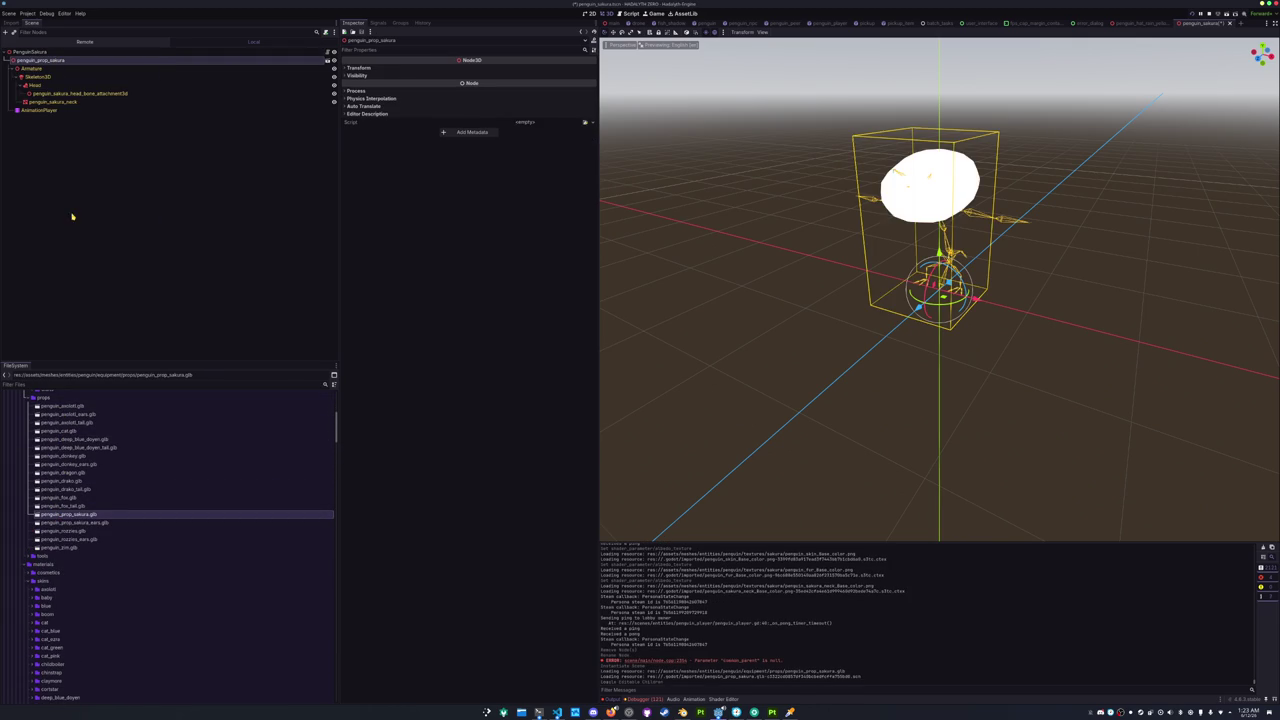
pyautogui.moveTo(70, 522)
pyautogui.mouseDown()
pyautogui.moveTo(141, 468)
pyautogui.moveTo(118, 94)
pyautogui.mouseUp()
pyautogui.rightClick(93, 102)
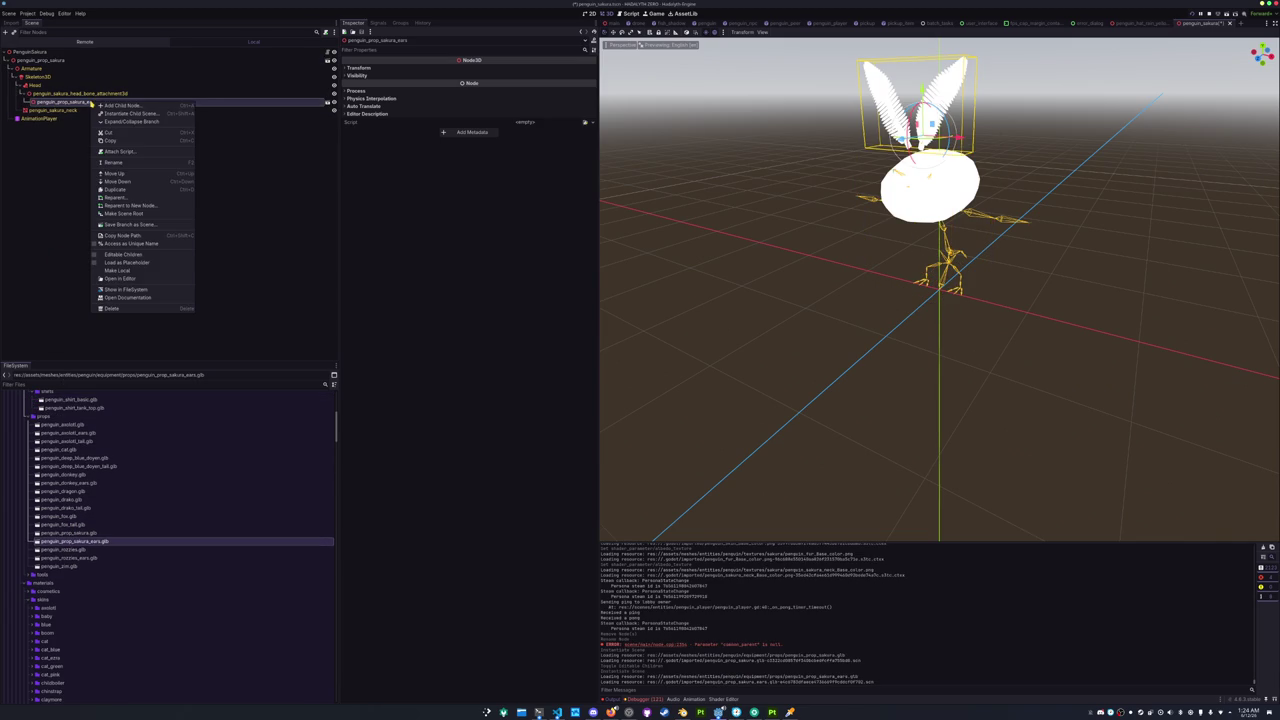
pyautogui.click(115, 255)
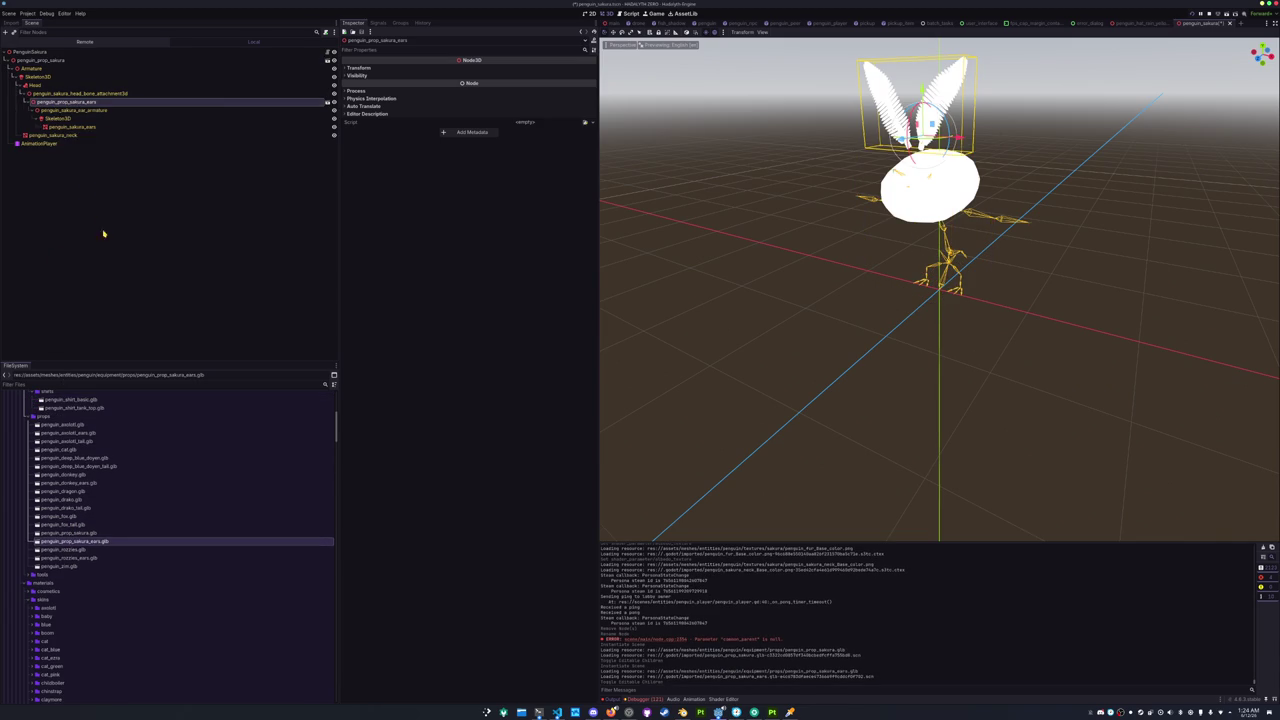
pyautogui.rightClick(75, 119)
pyautogui.click(95, 127)
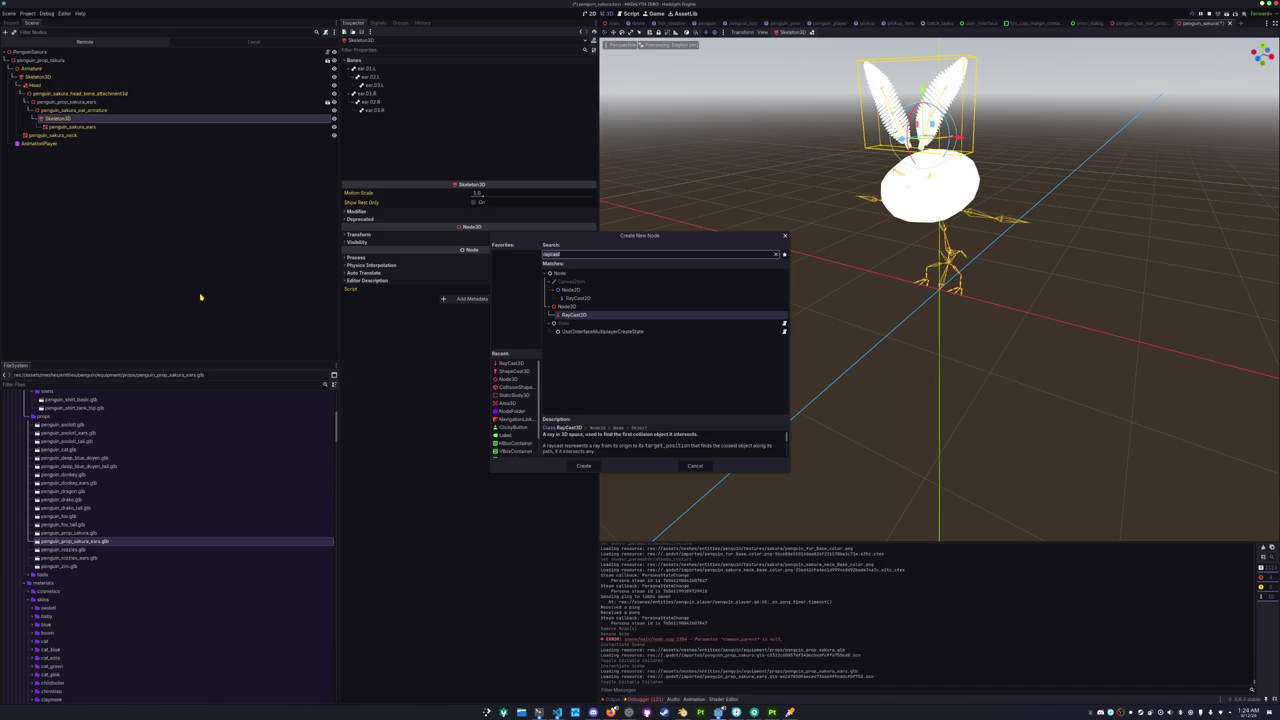
# Add a SpringBoneSimulator3D under the ears' Skeleton3D with two spring bone elements.
pyautogui.write('spring')
pyautogui.press('Down')
pyautogui.press('Down')
pyautogui.press('Down')
pyautogui.press('Return')
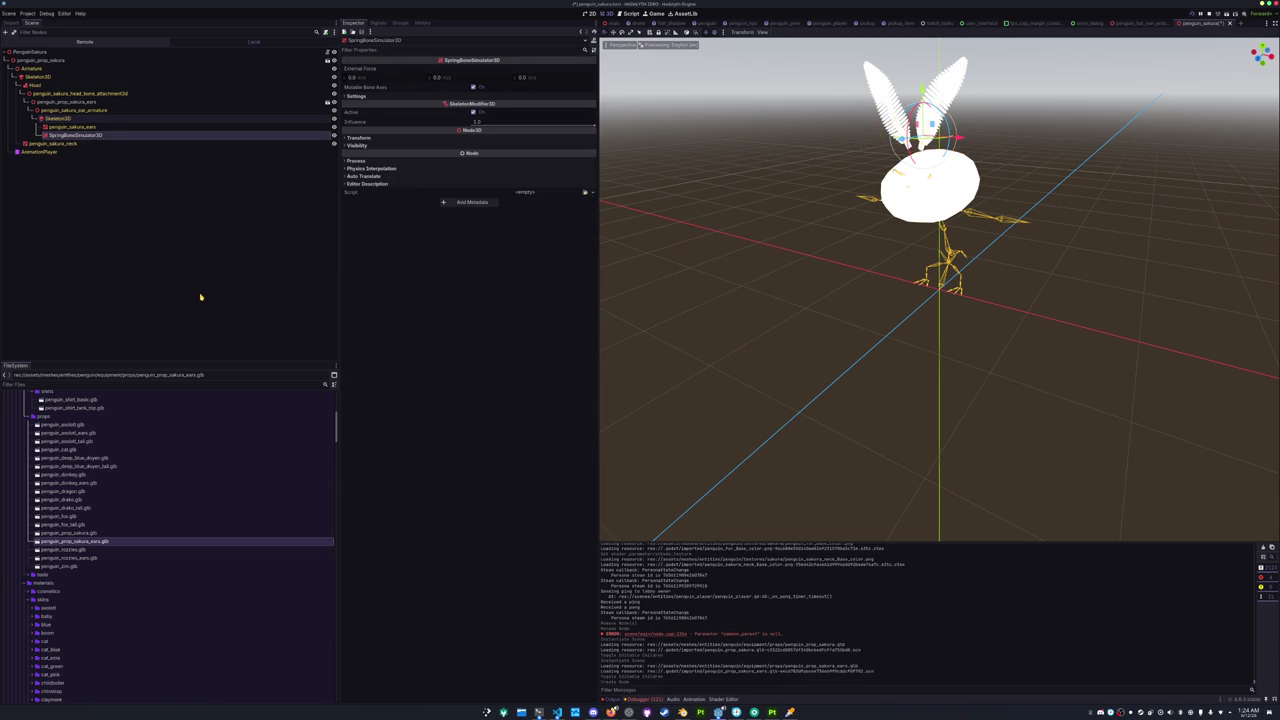
pyautogui.press('f')
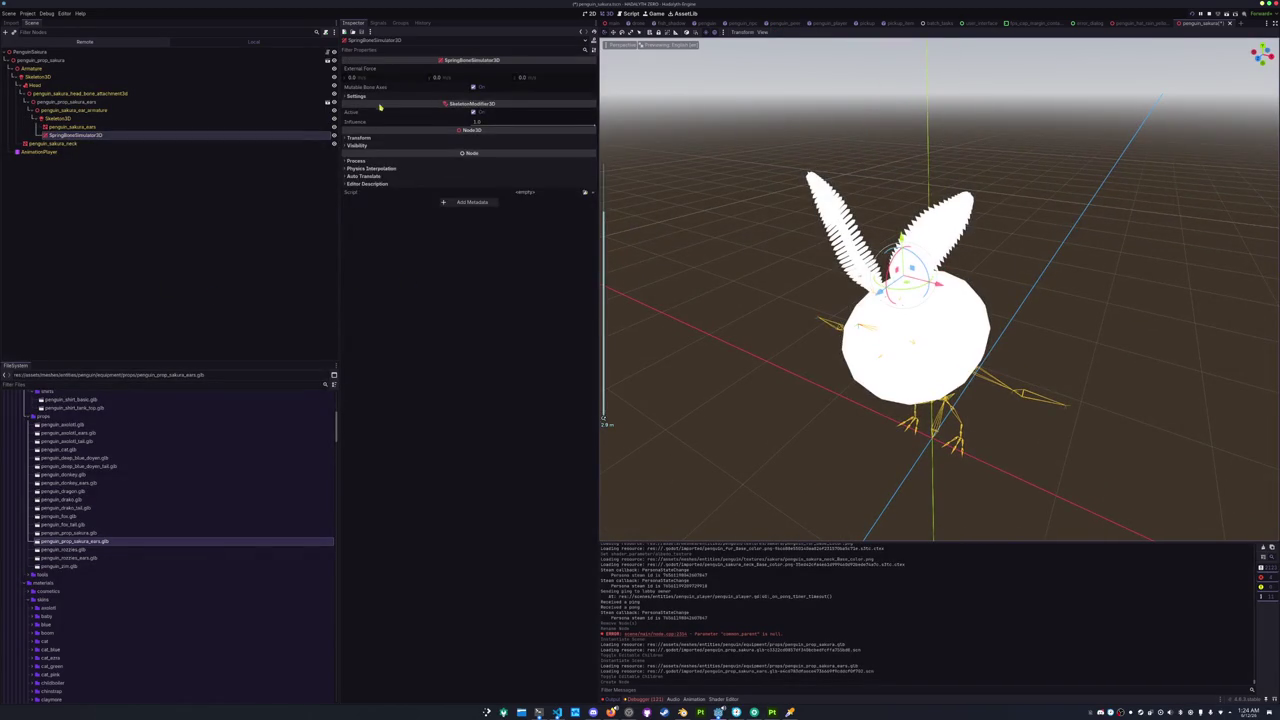
pyautogui.click(356, 96)
pyautogui.click(469, 106)
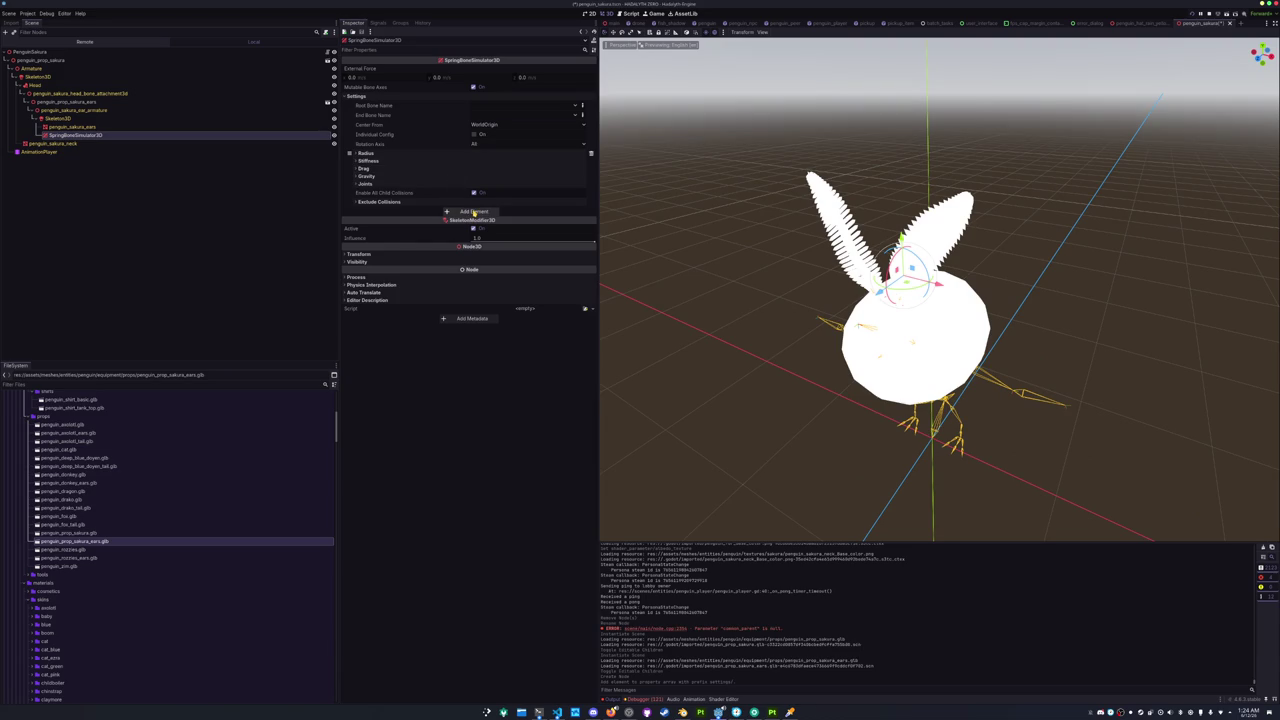
pyautogui.click(474, 212)
# Set the element chains to ear.02.L→ear.03.L and ear.02.R→ear.03.R.
pyautogui.click(534, 106)
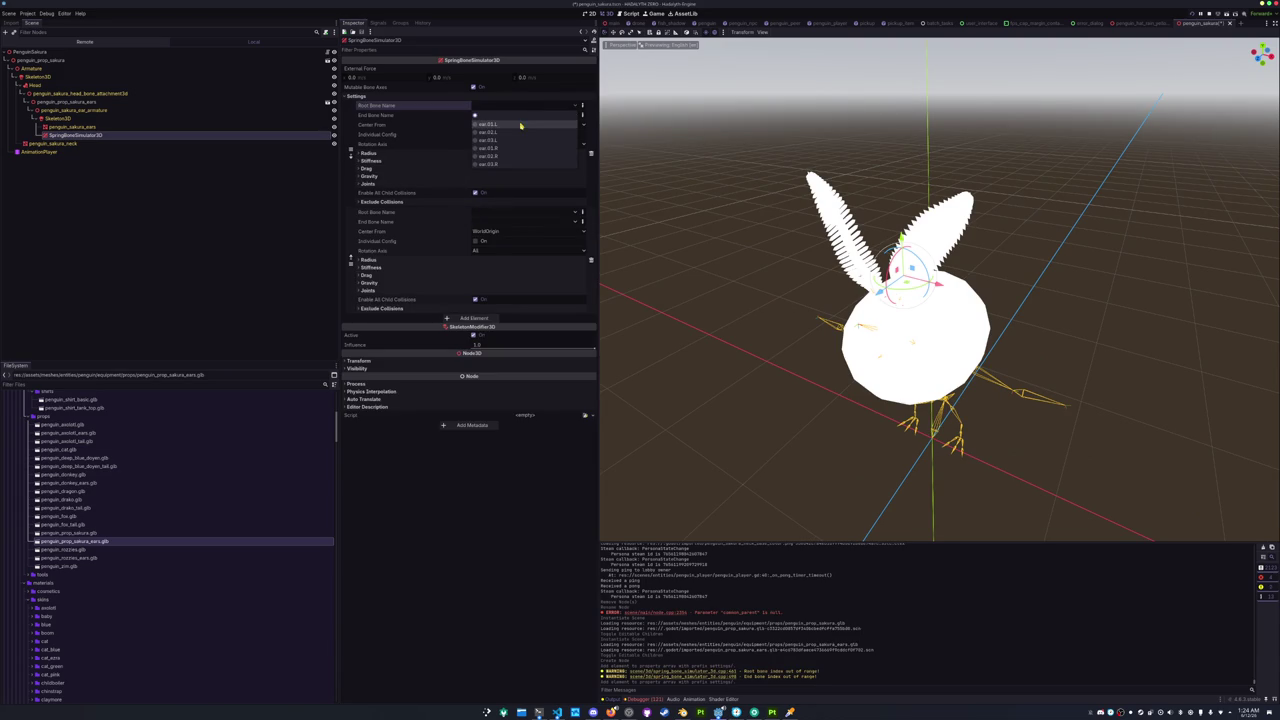
pyautogui.click(508, 135)
pyautogui.click(510, 115)
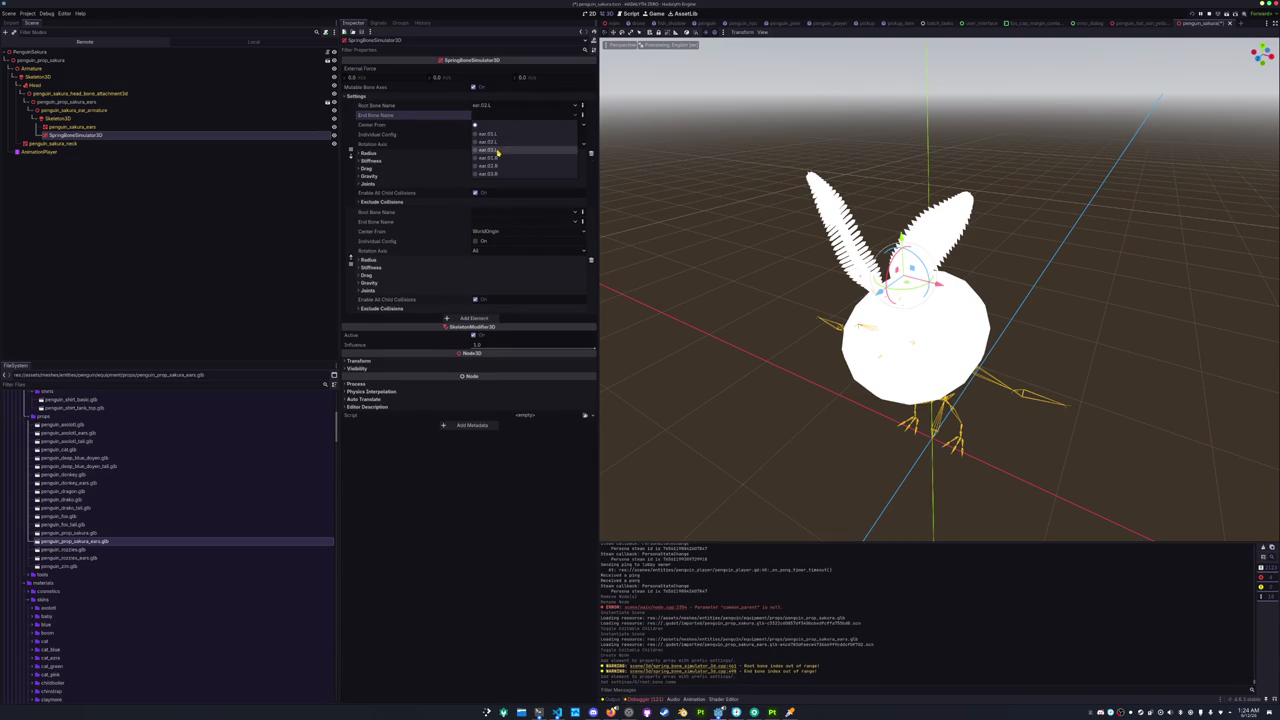
pyautogui.click(497, 151)
pyautogui.click(482, 221)
pyautogui.click(485, 267)
pyautogui.click(500, 231)
pyautogui.click(500, 287)
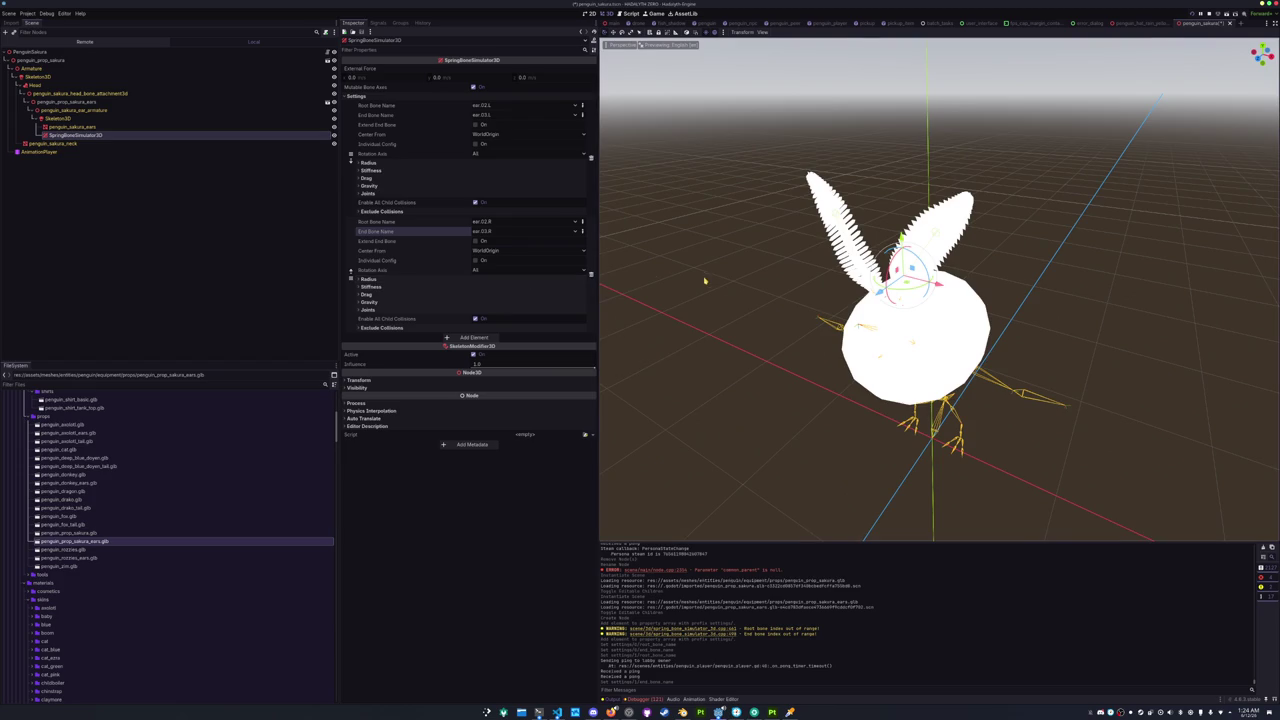
# Shake the PenguinSakura root sideways to test the ear physics.
pyautogui.scroll(-3, 711, 280)
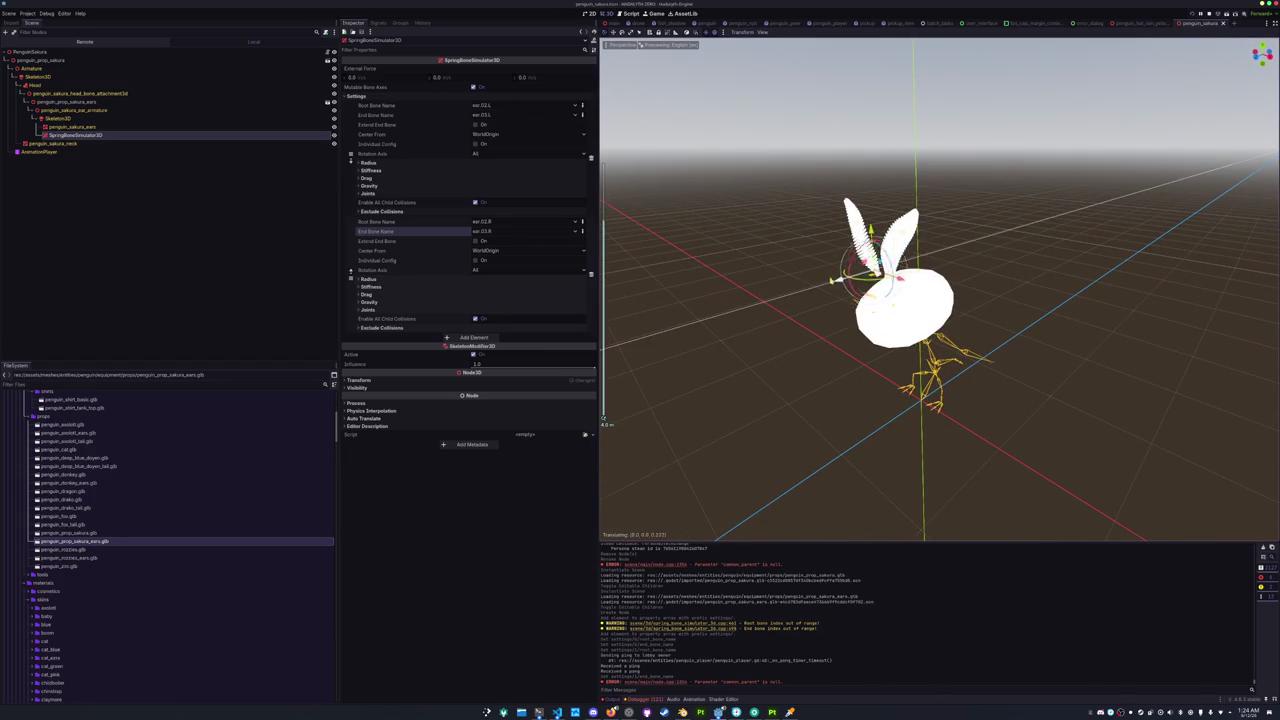
pyautogui.click(266, 206)
pyautogui.moveTo(964, 430)
pyautogui.mouseDown()
pyautogui.moveTo(914, 402)
pyautogui.moveTo(964, 445)
pyautogui.moveTo(904, 414)
pyautogui.moveTo(951, 438)
pyautogui.mouseUp()
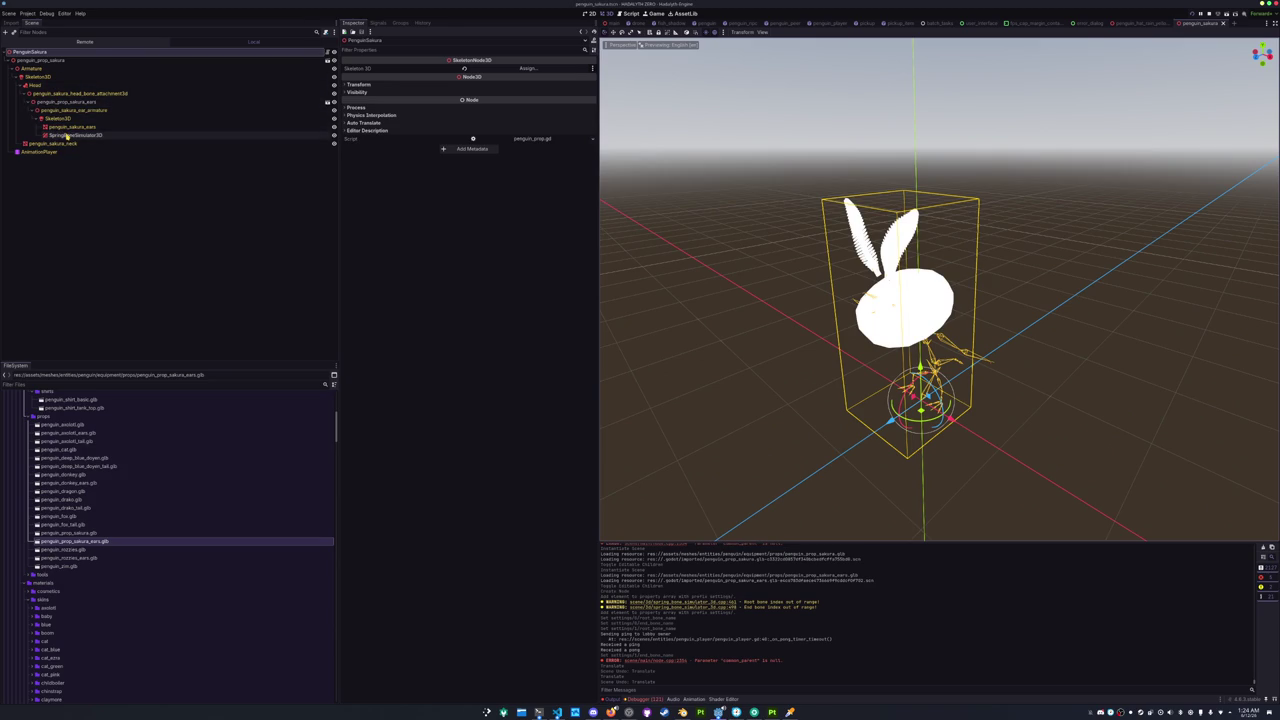
# Set the stiffness of both spring bone elements to 2.0.
pyautogui.click(66, 134)
pyautogui.click(372, 170)
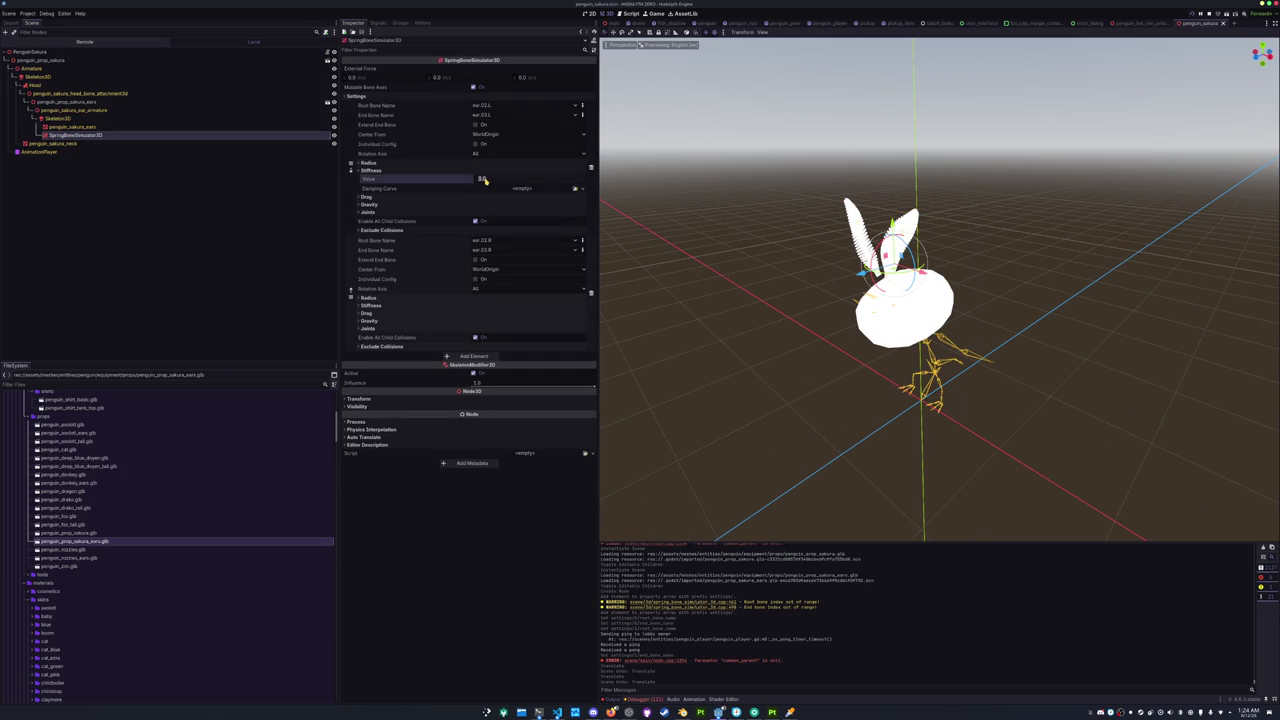
pyautogui.click(431, 191)
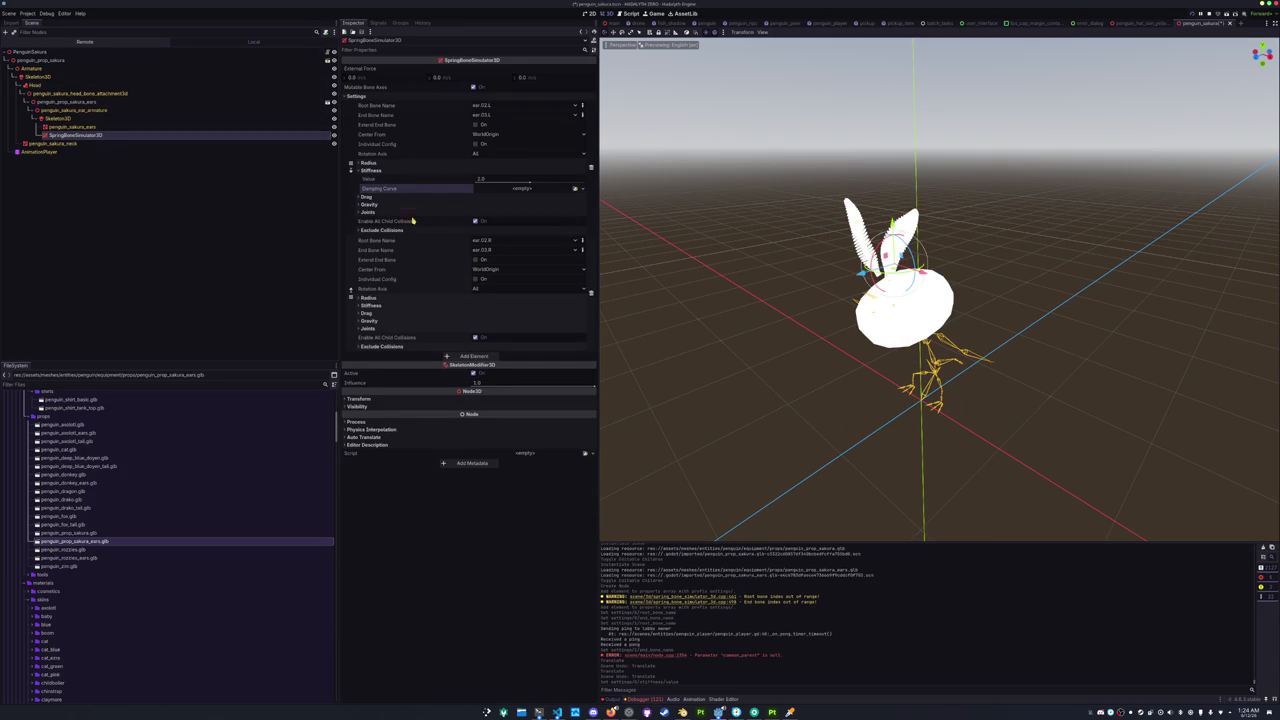
pyautogui.click(400, 305)
pyautogui.click(490, 316)
pyautogui.press('Return')
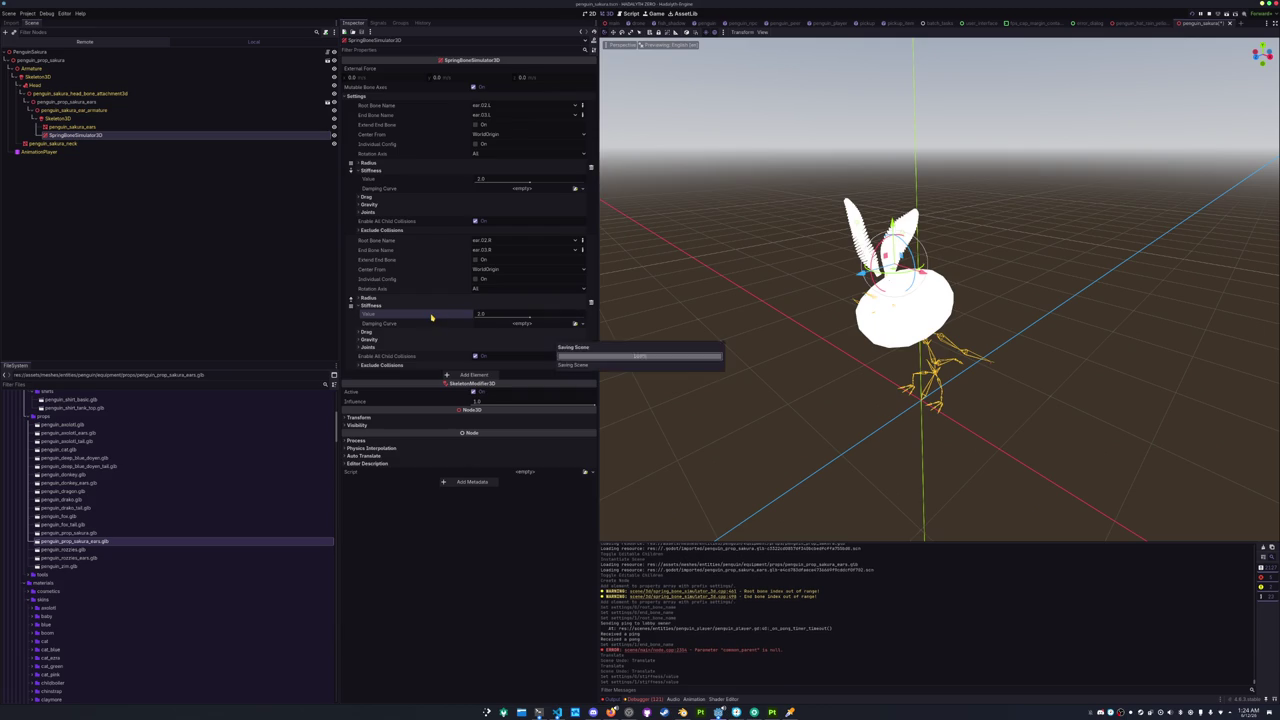
pyautogui.click(924, 401)
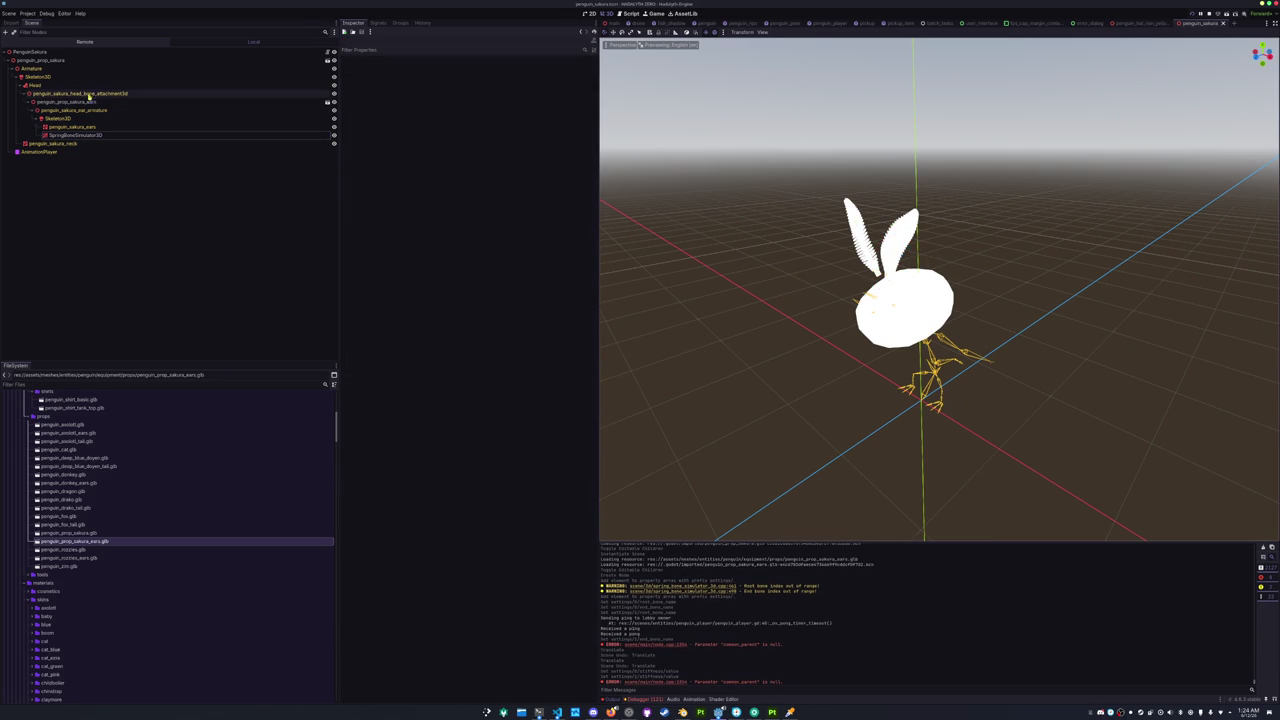
pyautogui.click(75, 127)
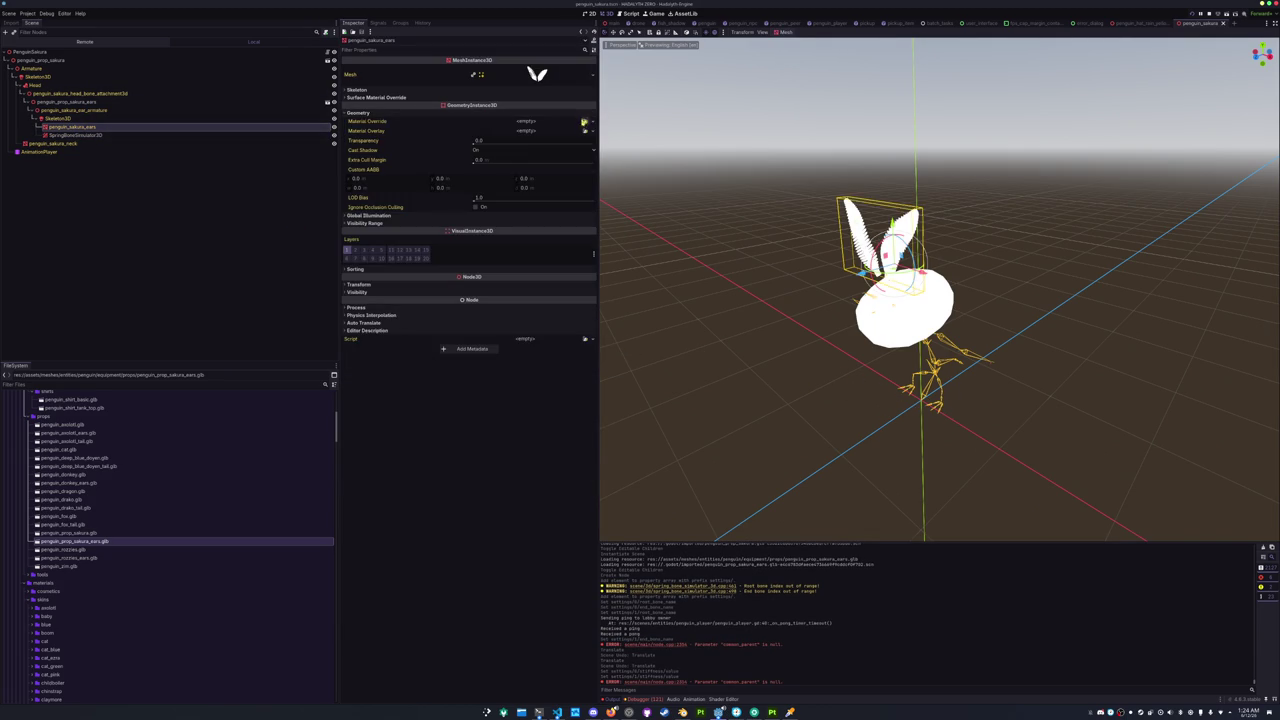
pyautogui.click(586, 121)
pyautogui.write('sakuras')
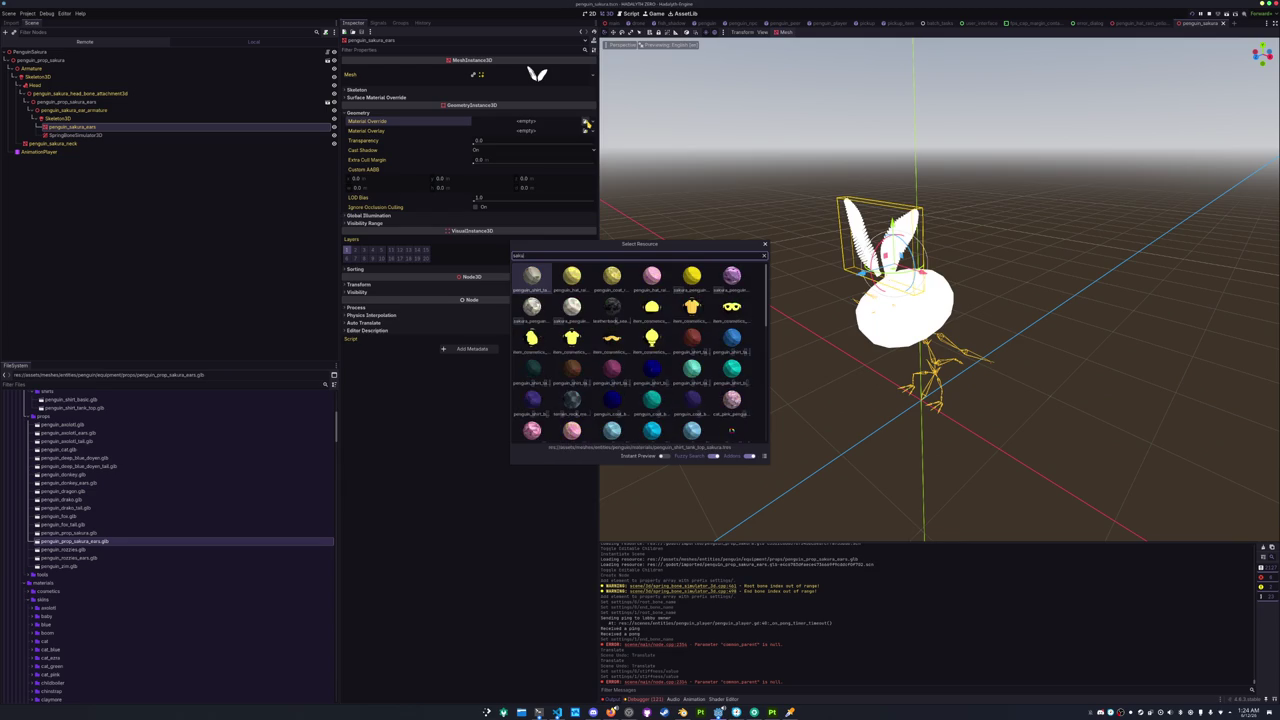
pyautogui.doubleClick(571, 276)
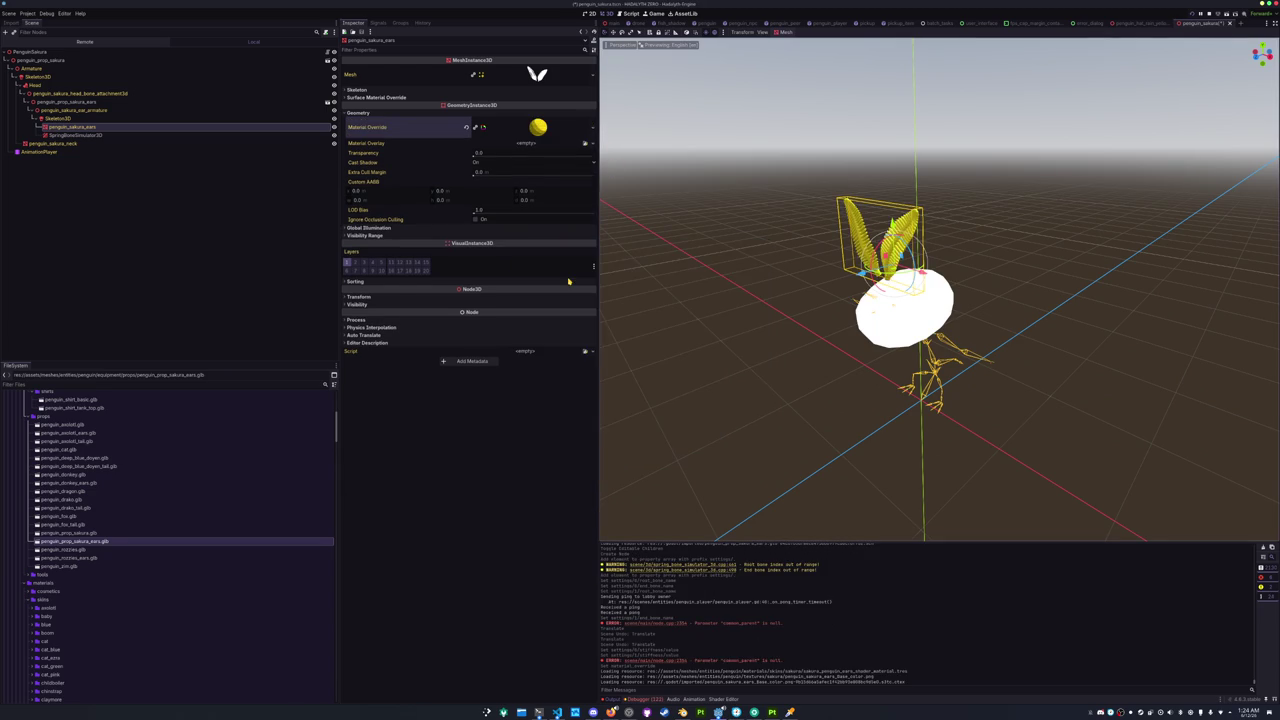
pyautogui.scroll(5, 700, 258)
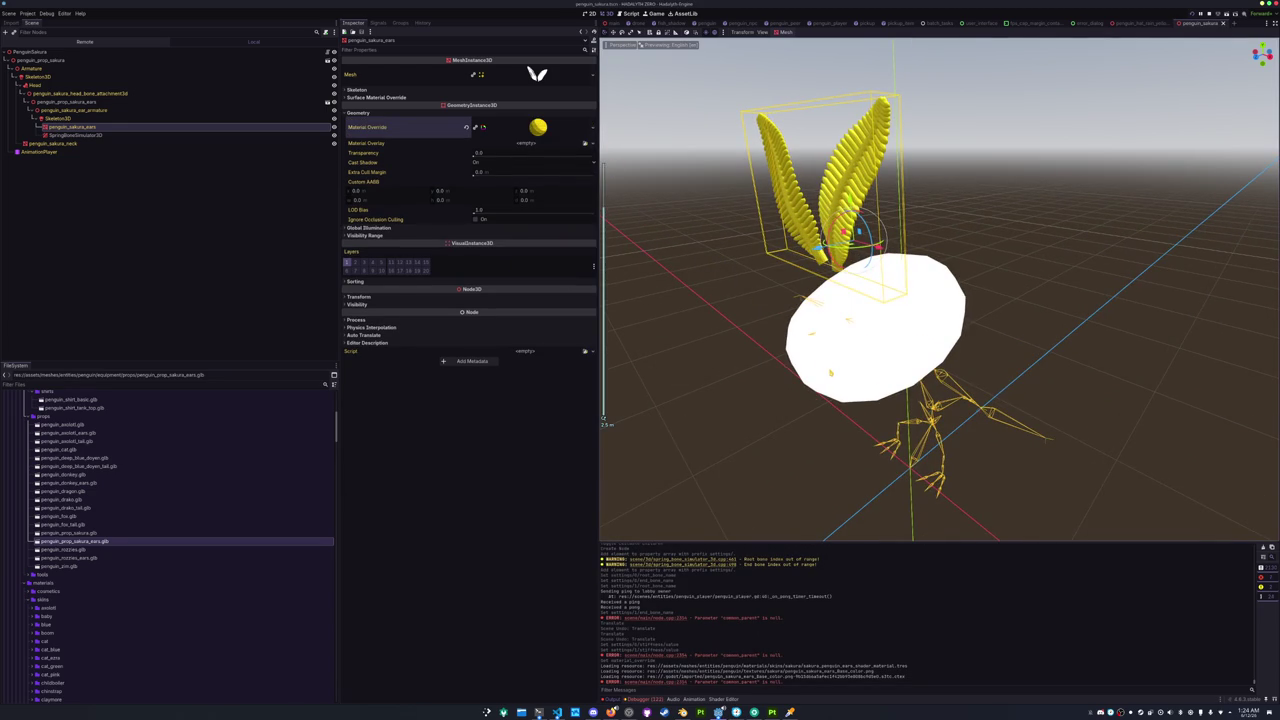
pyautogui.click(860, 330)
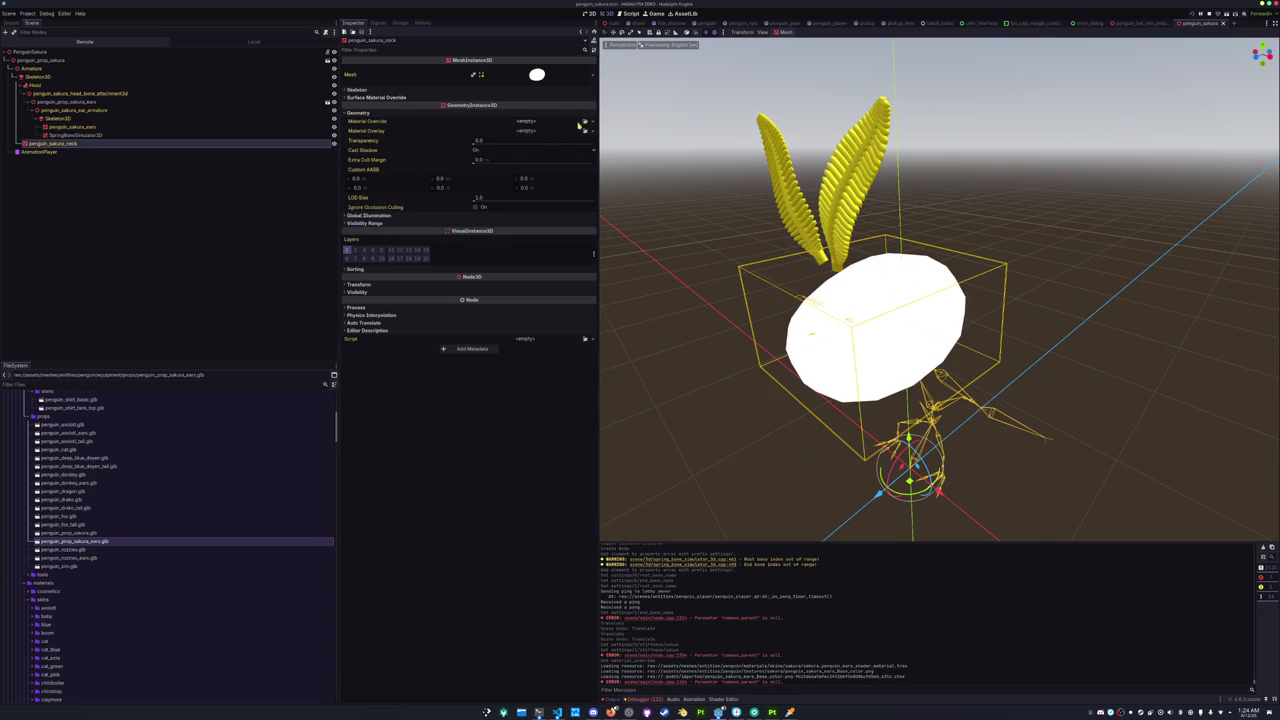
pyautogui.click(586, 122)
pyautogui.write('sa')
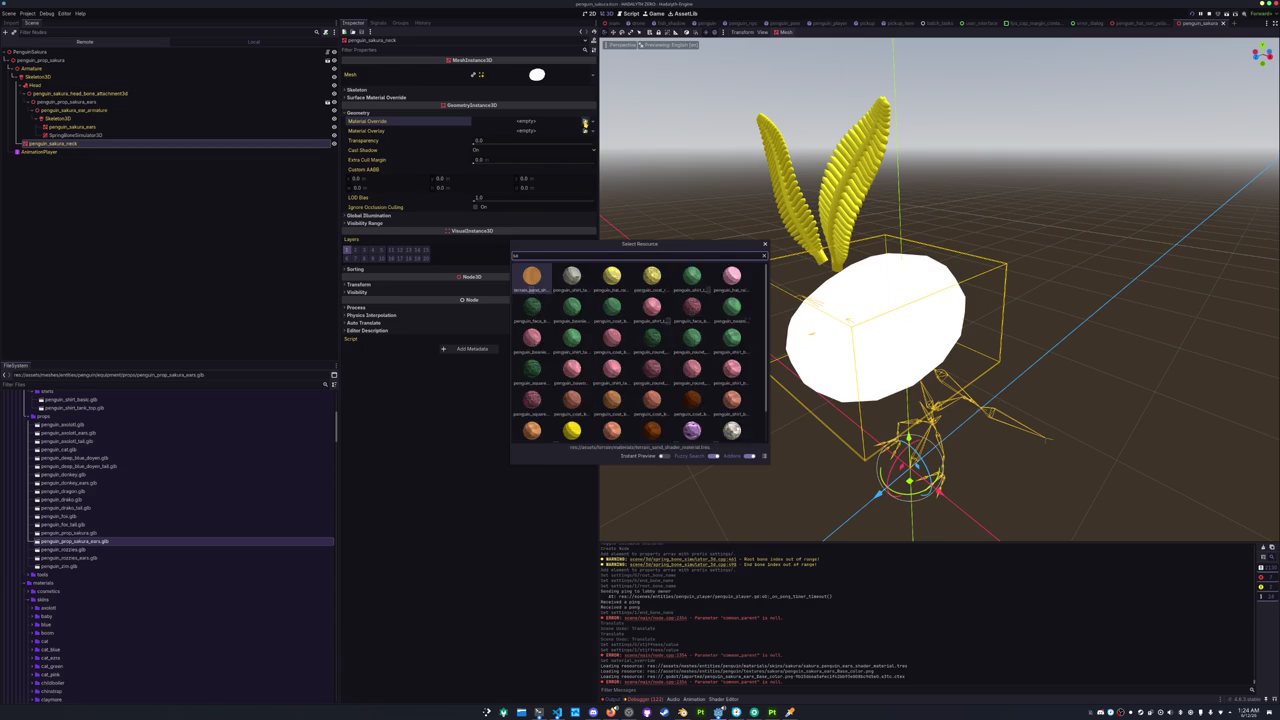
pyautogui.write('kur')
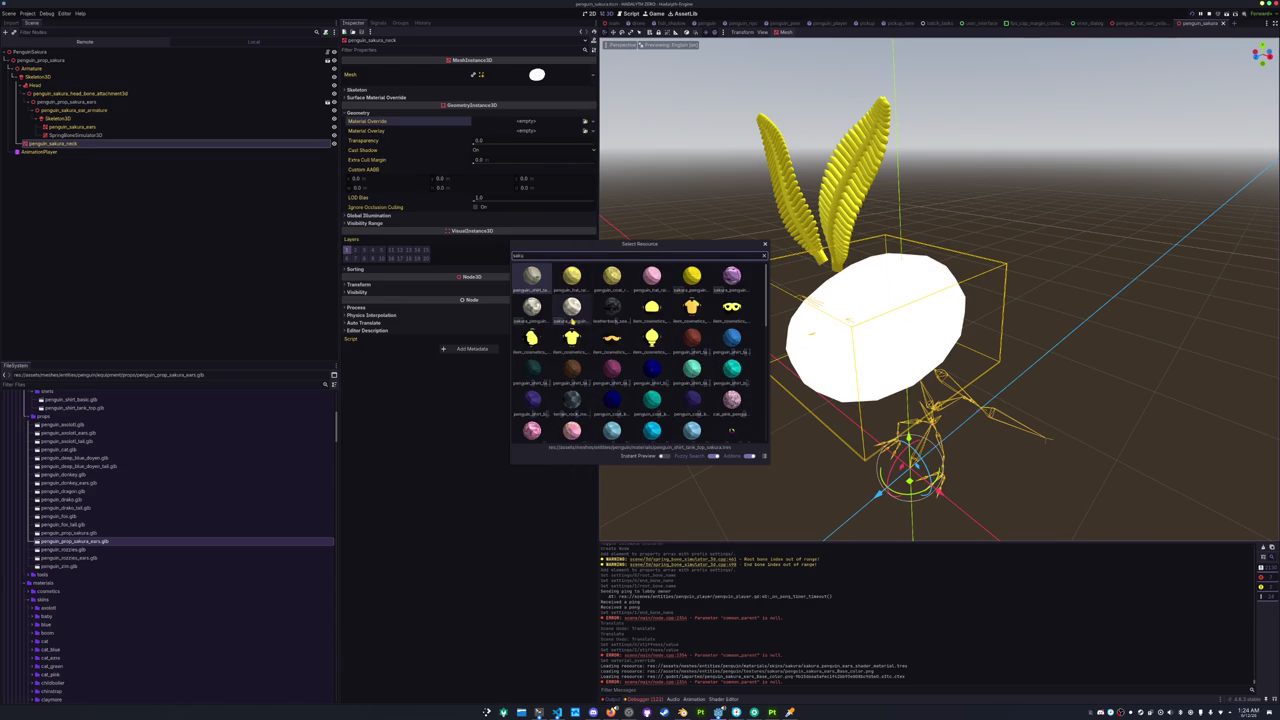
pyautogui.doubleClick(572, 312)
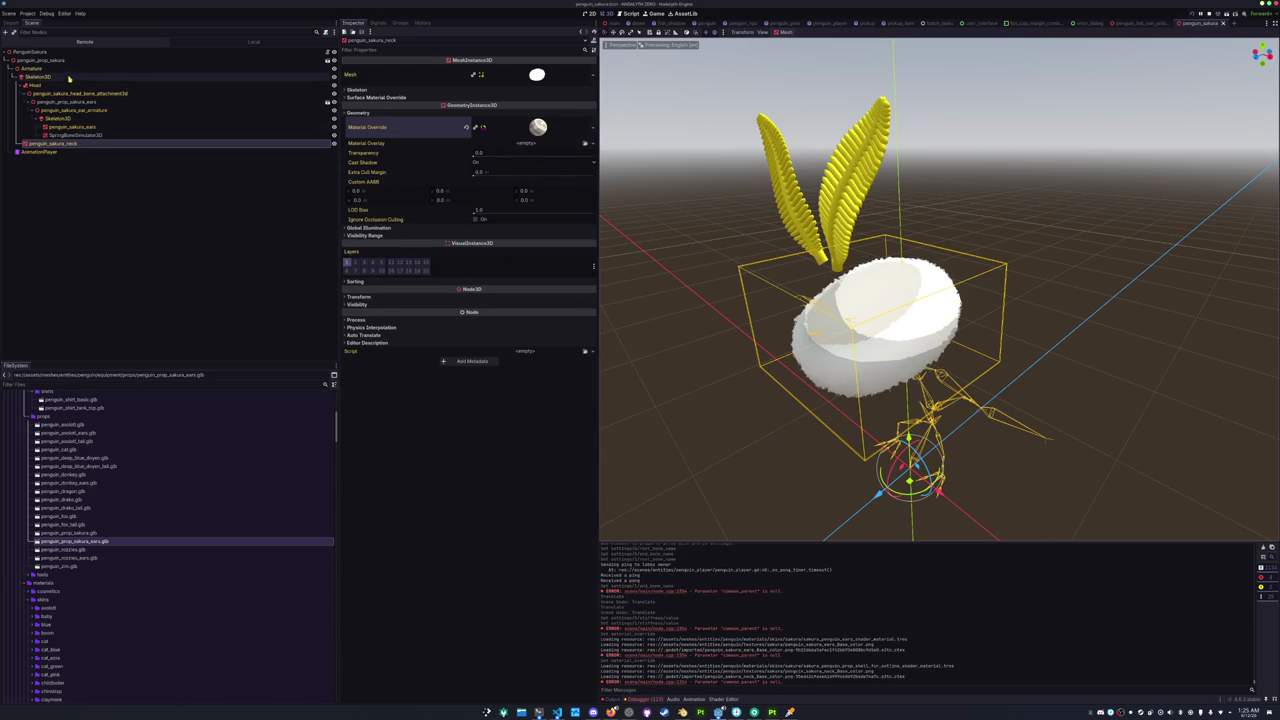
pyautogui.click(57, 172)
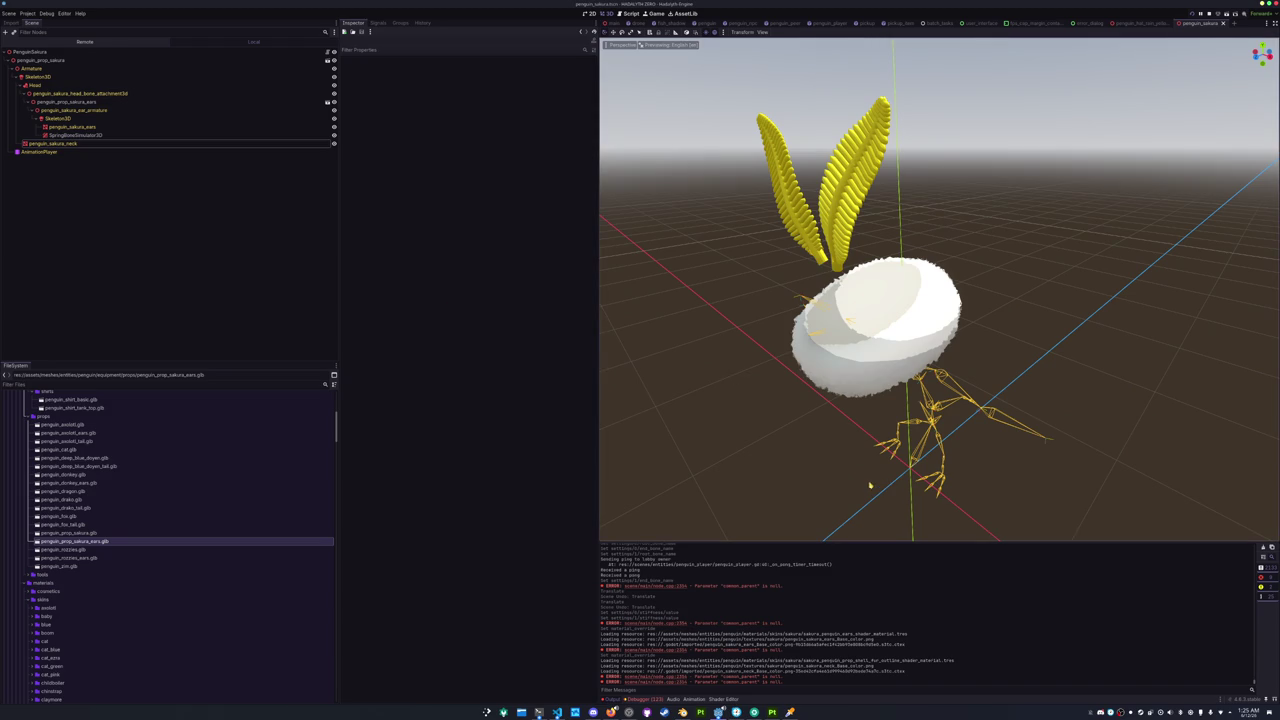
pyautogui.click(1263, 549)
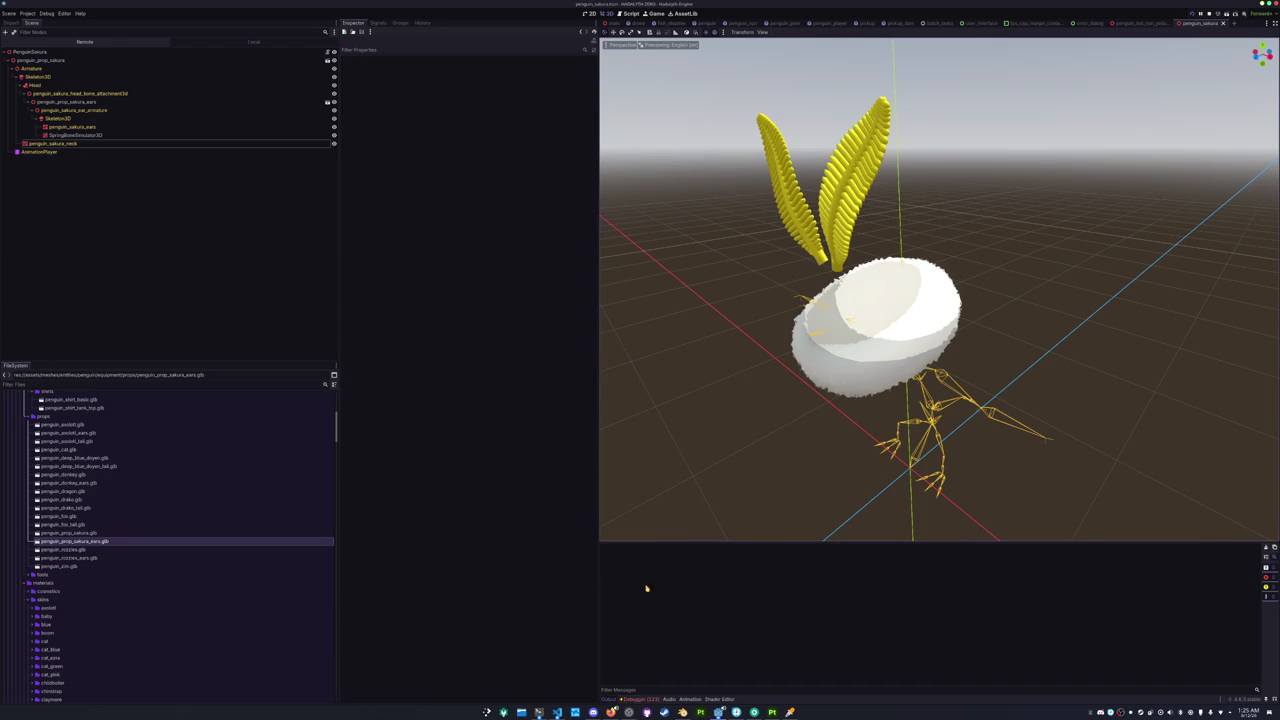
# Save the scene and browse to data/cosmetics_data/skin_data/skin_data_prop.
pyautogui.hotkey('ctrl', 's')
pyautogui.scroll(10, 97, 468)
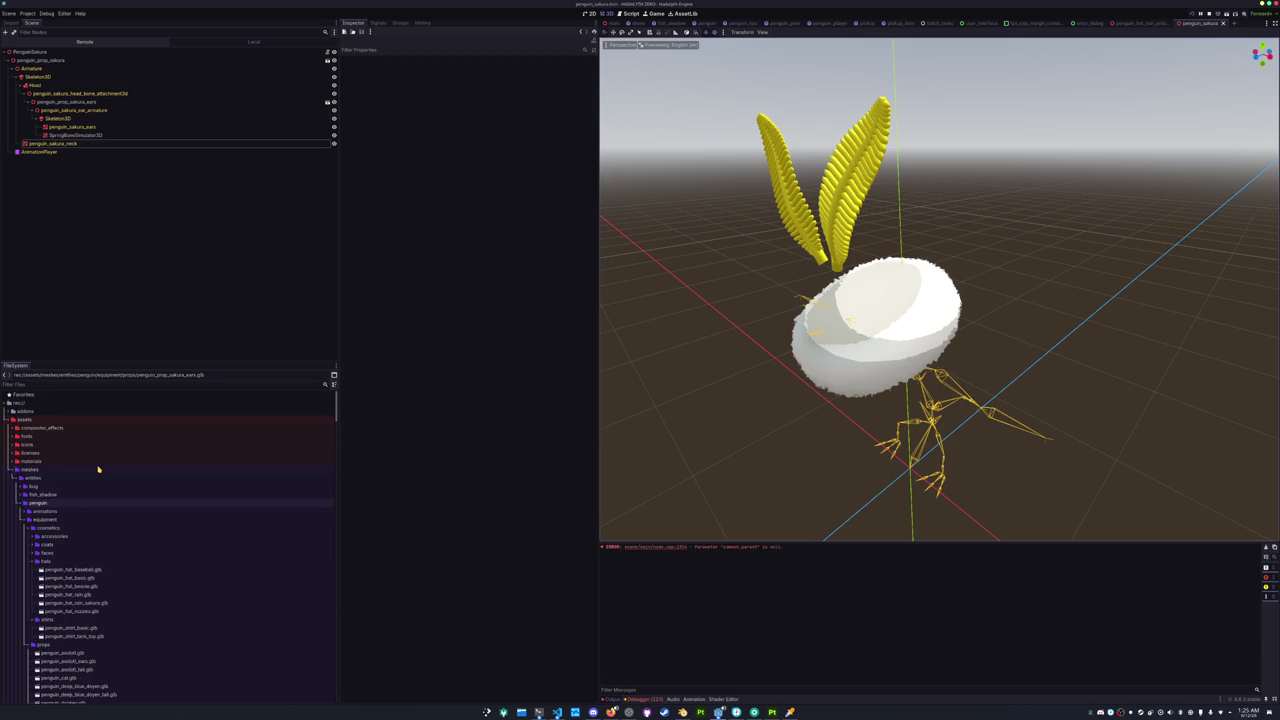
pyautogui.doubleClick(56, 503)
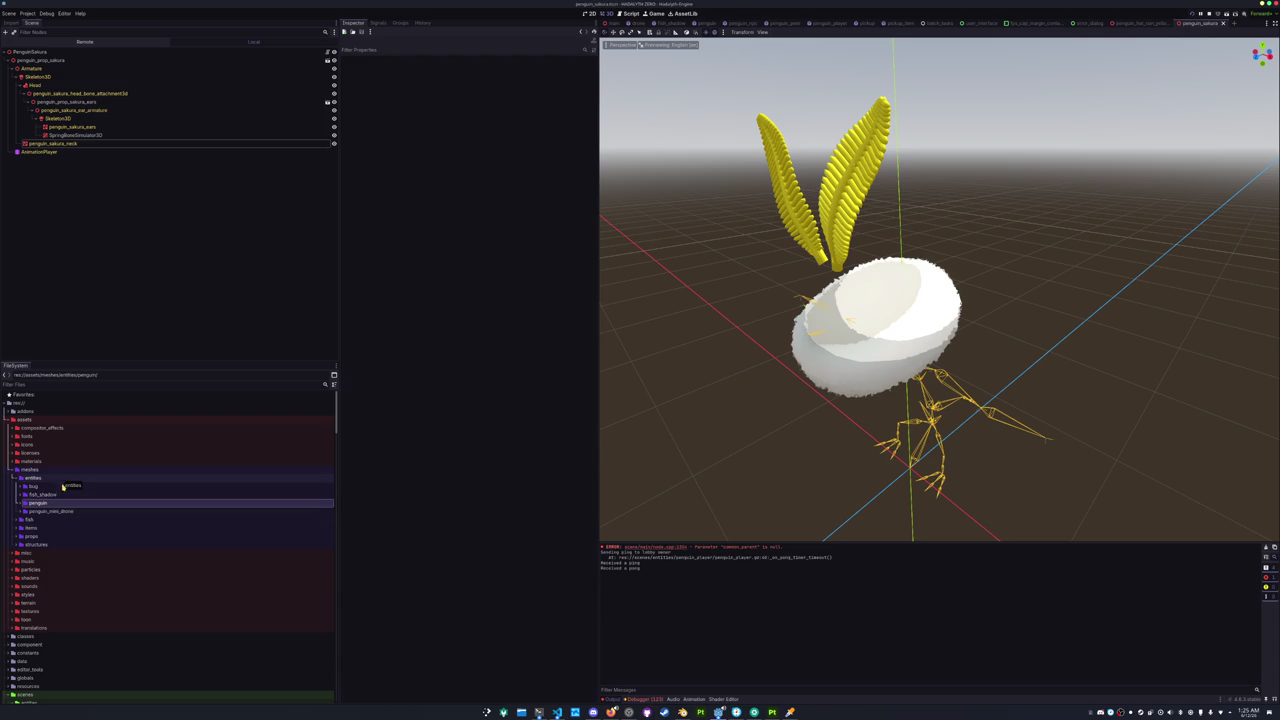
pyautogui.scroll(-8, 62, 495)
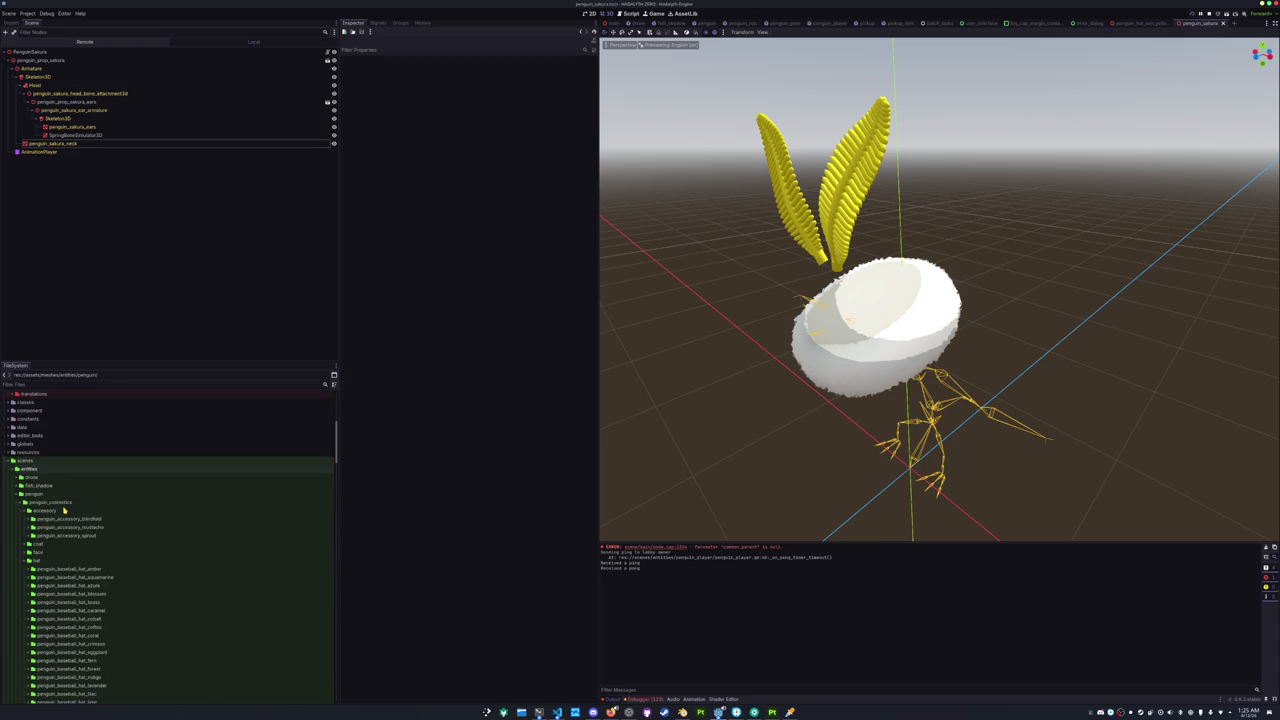
pyautogui.scroll(2, 63, 505)
pyautogui.doubleClick(43, 467)
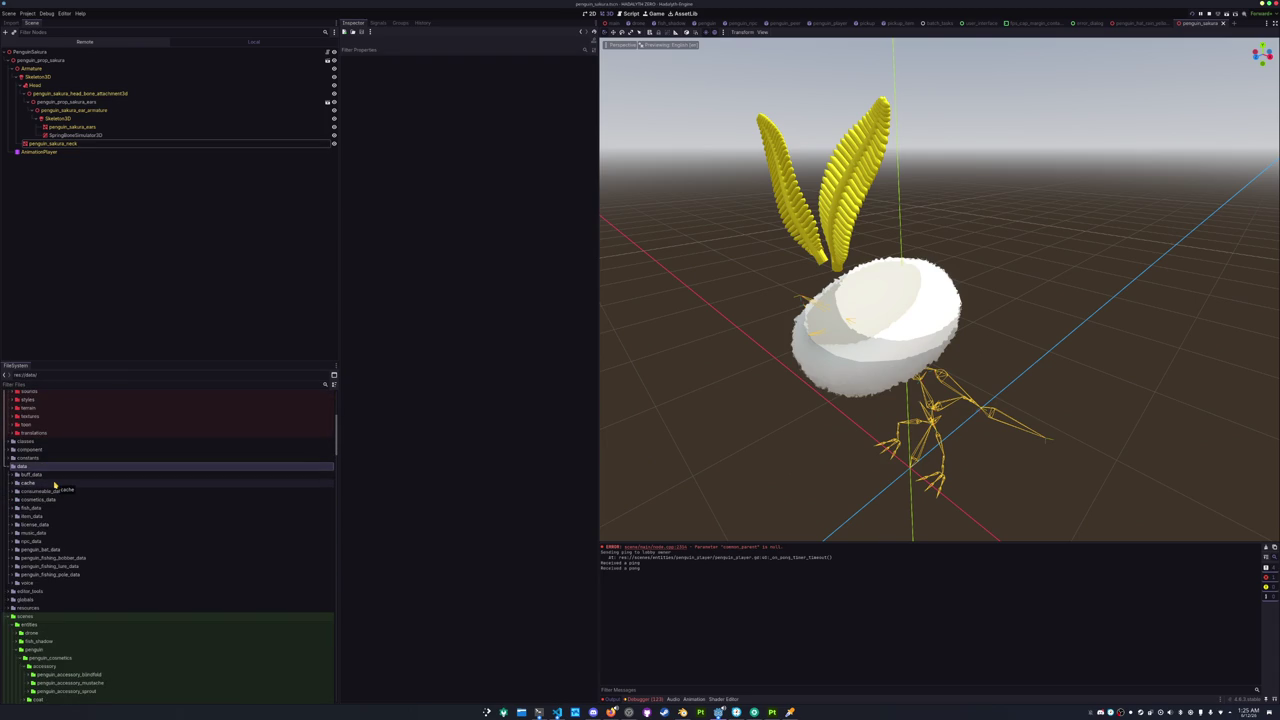
pyautogui.scroll(-3, 56, 482)
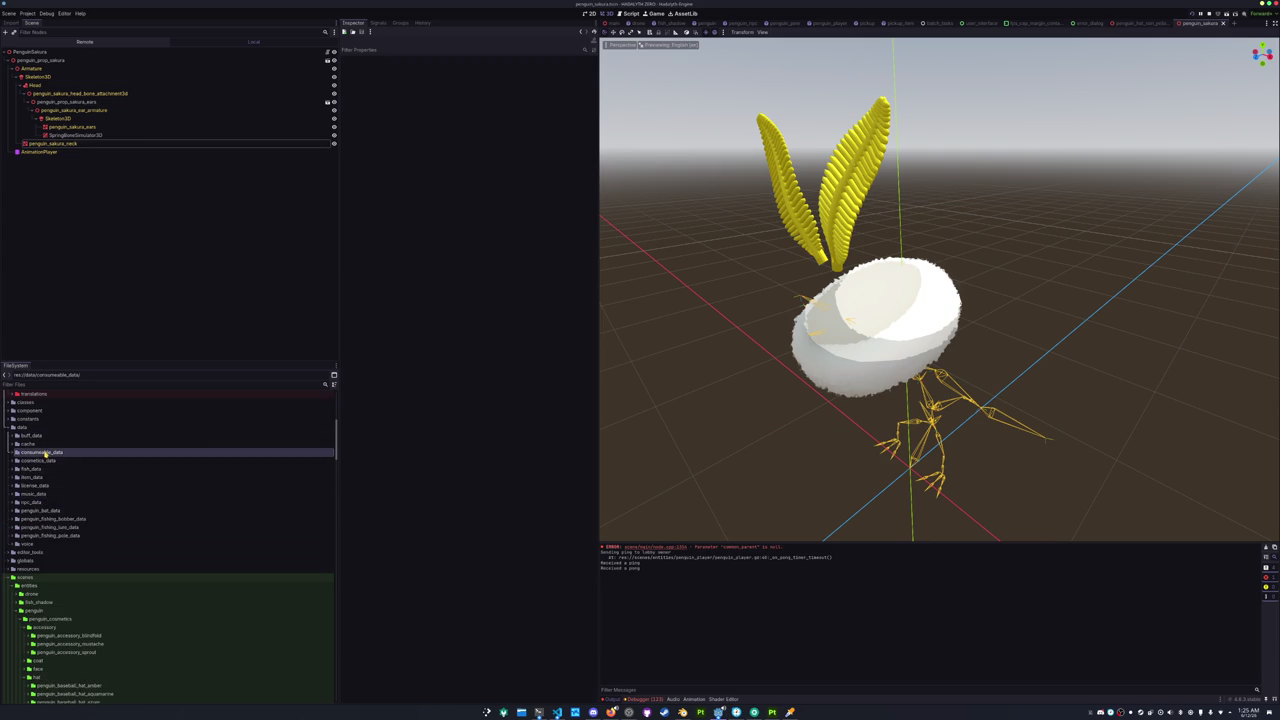
pyautogui.click(45, 454)
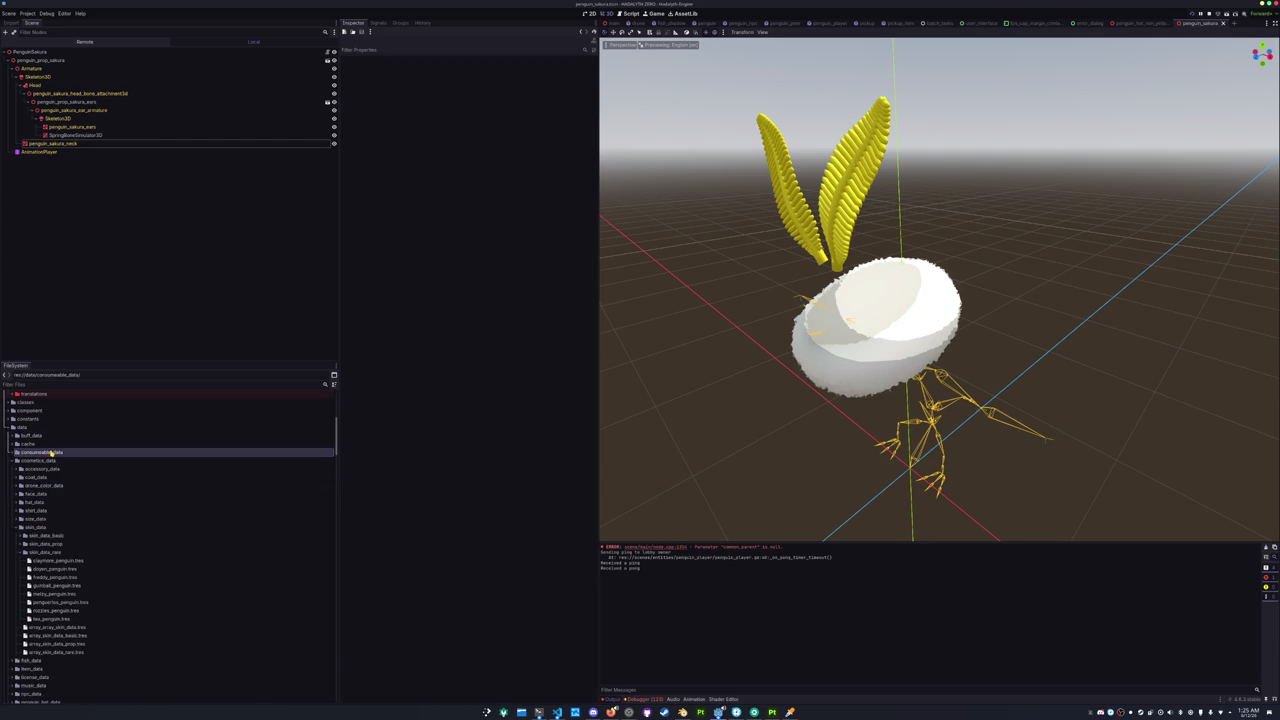
pyautogui.scroll(-3, 52, 478)
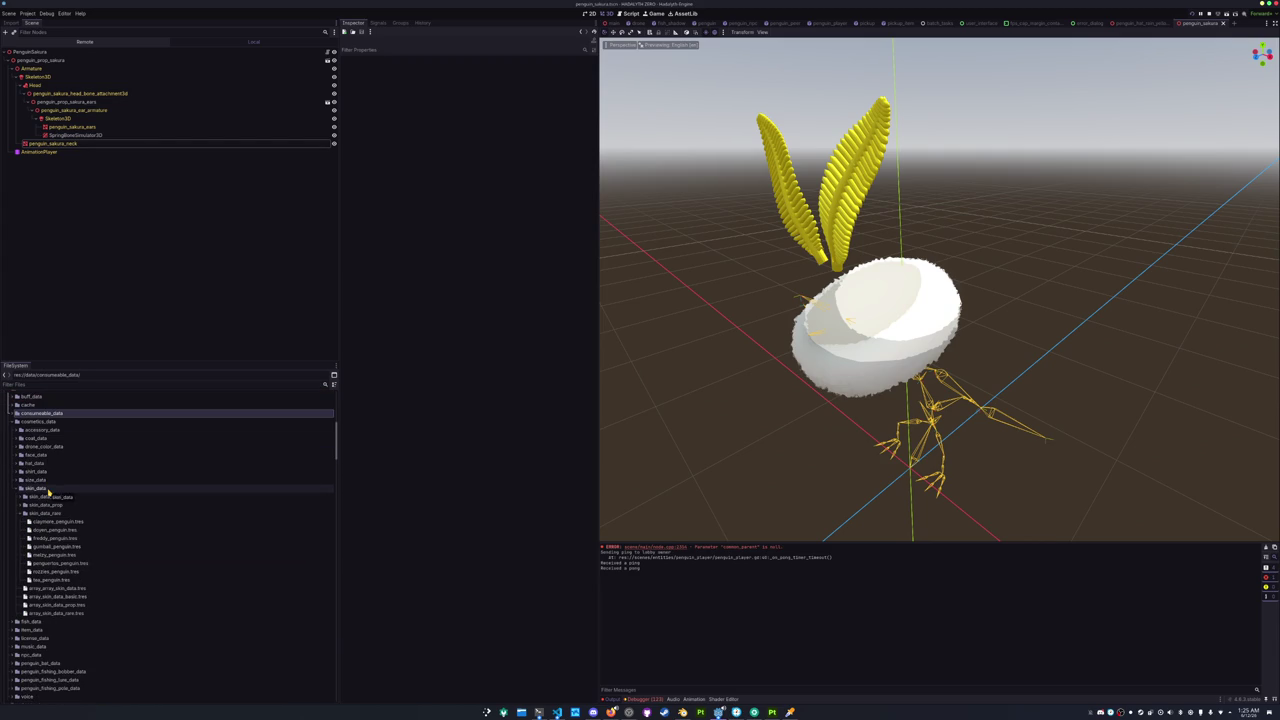
pyautogui.scroll(-3, 50, 485)
pyautogui.doubleClick(55, 474)
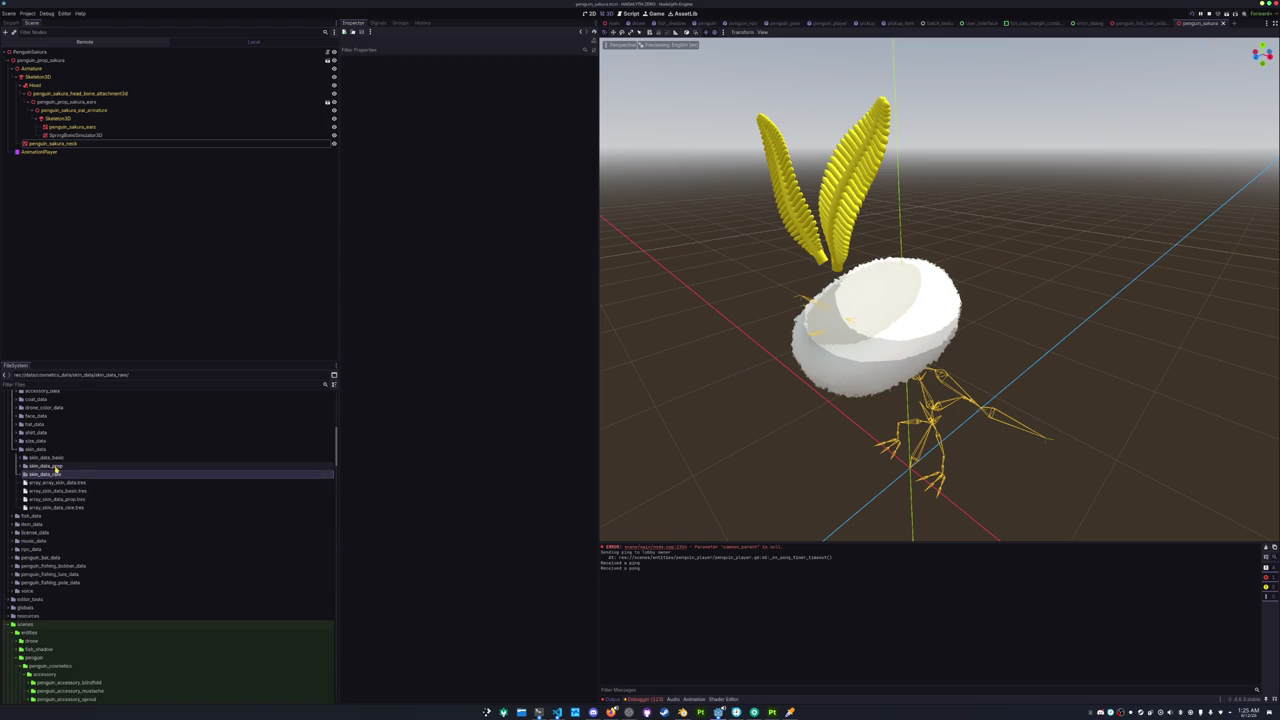
pyautogui.doubleClick(45, 466)
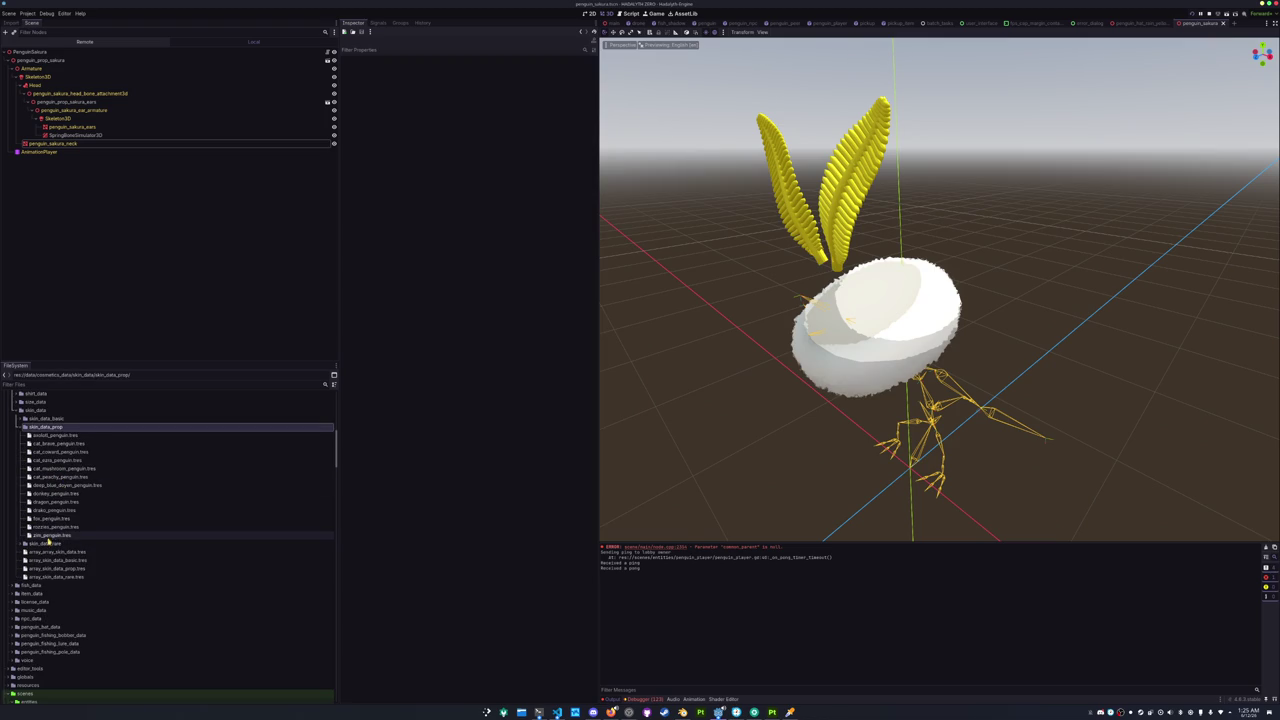
# Duplicate zim_penguin.tres as sakura_penguin.tres.
pyautogui.click(56, 535)
pyautogui.hotkey('ctrl', 'd')
pyautogui.write('sakura')
pyautogui.press('Return')
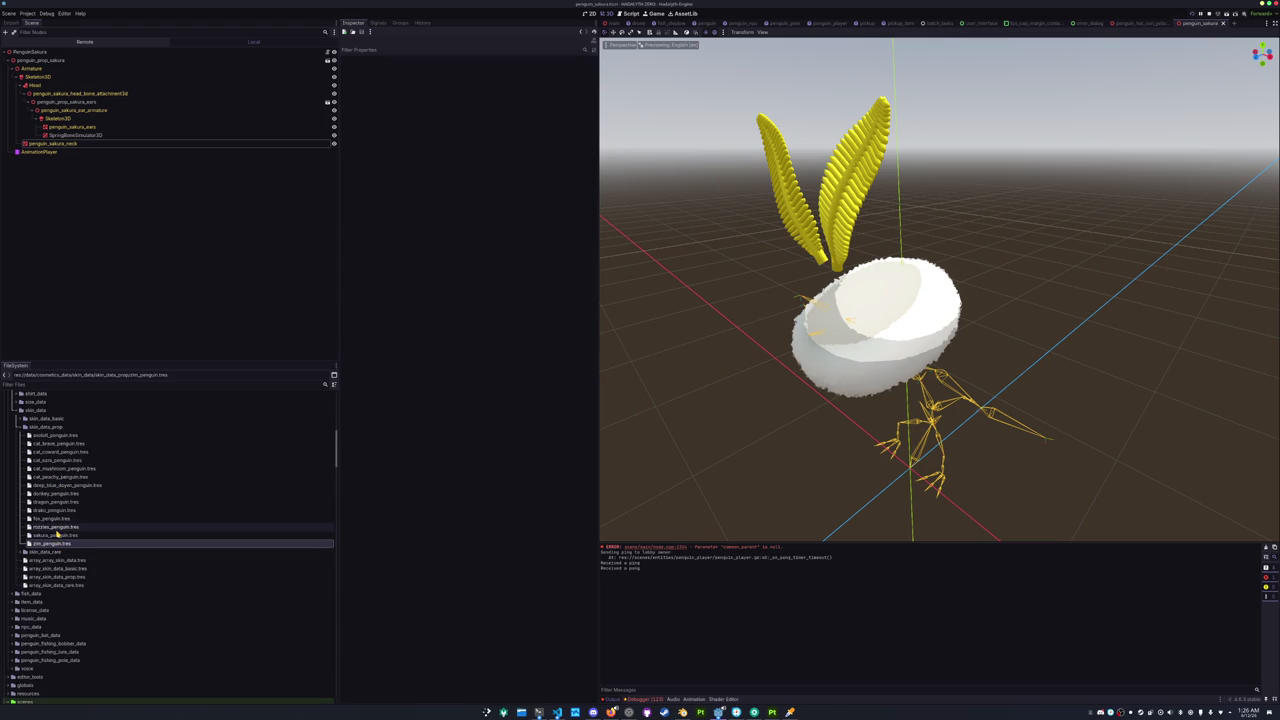
# Set the skin data's Name to Sakura Penguin.
pyautogui.click(55, 535)
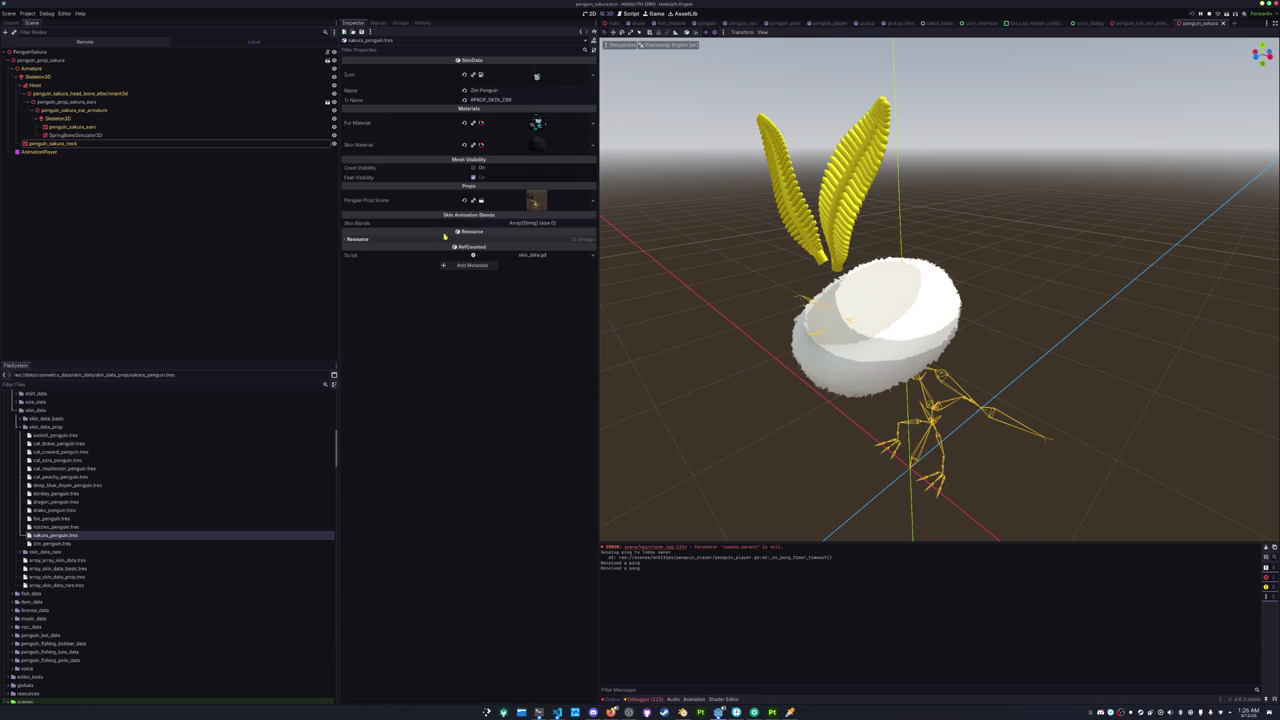
pyautogui.click(505, 89)
pyautogui.write('Sakura')
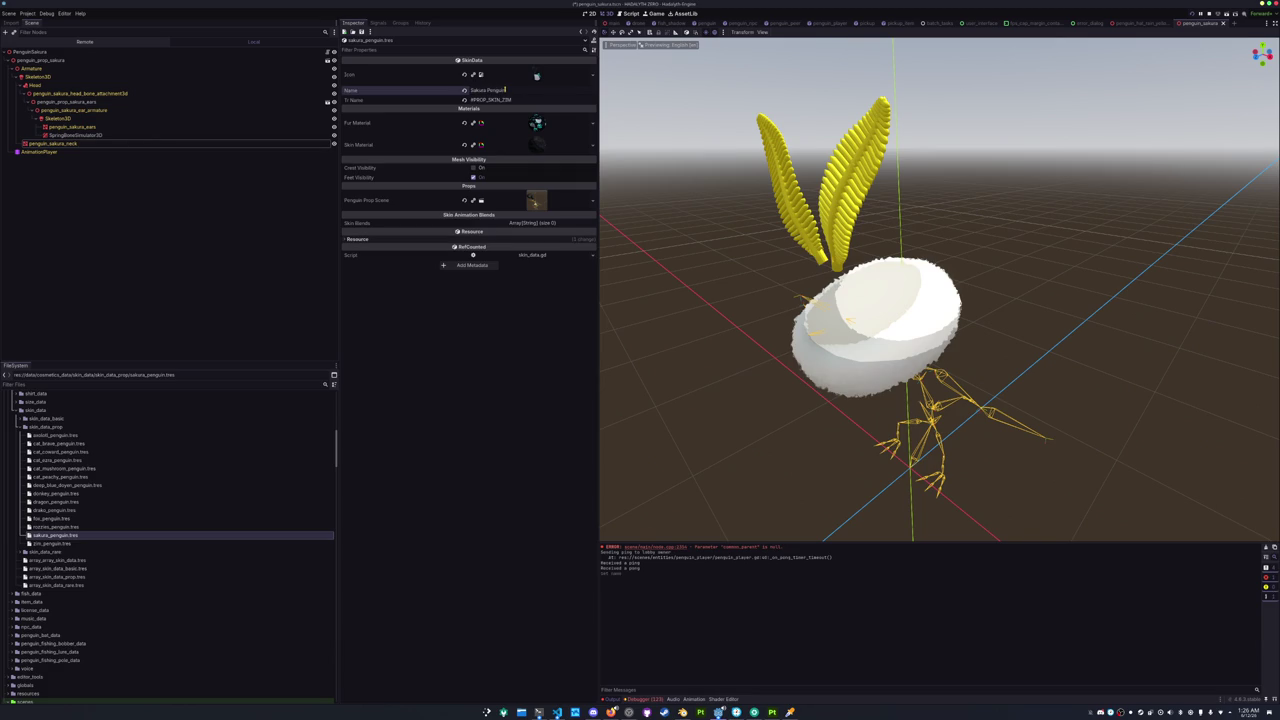
# Load the sakura icon texture as the skin icon and save.
pyautogui.click(593, 75)
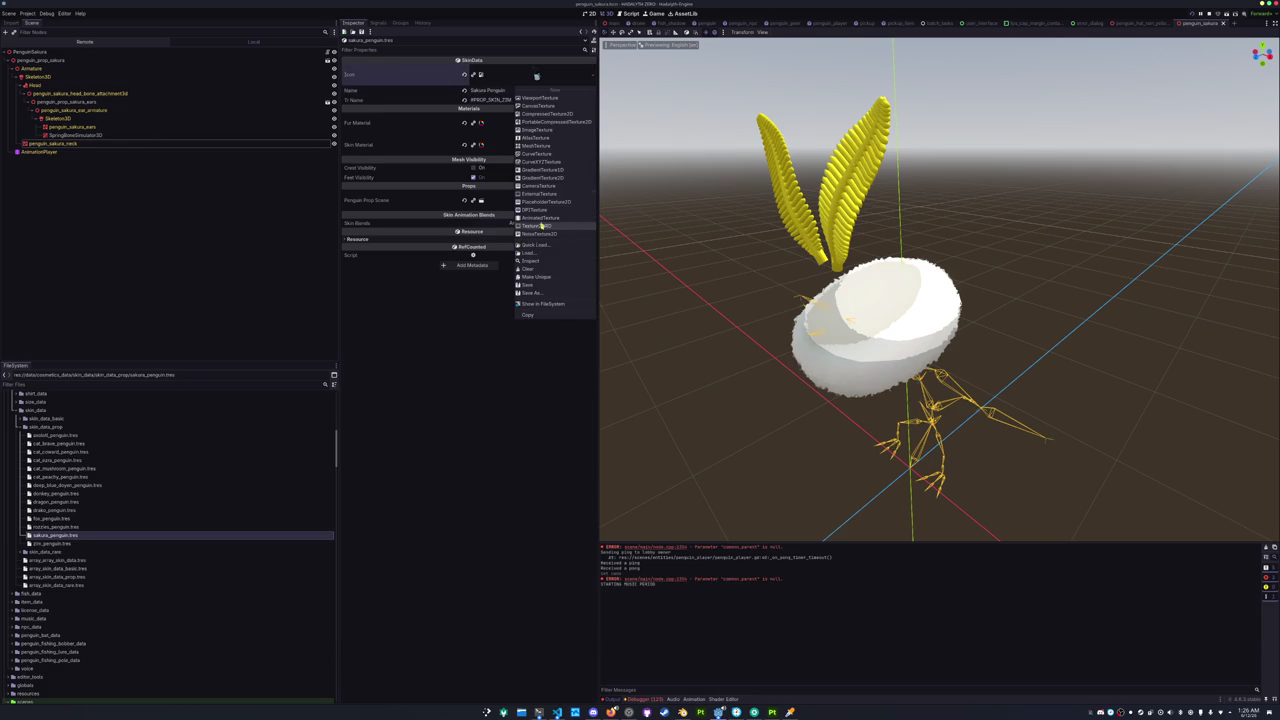
pyautogui.click(538, 246)
pyautogui.write('sakura')
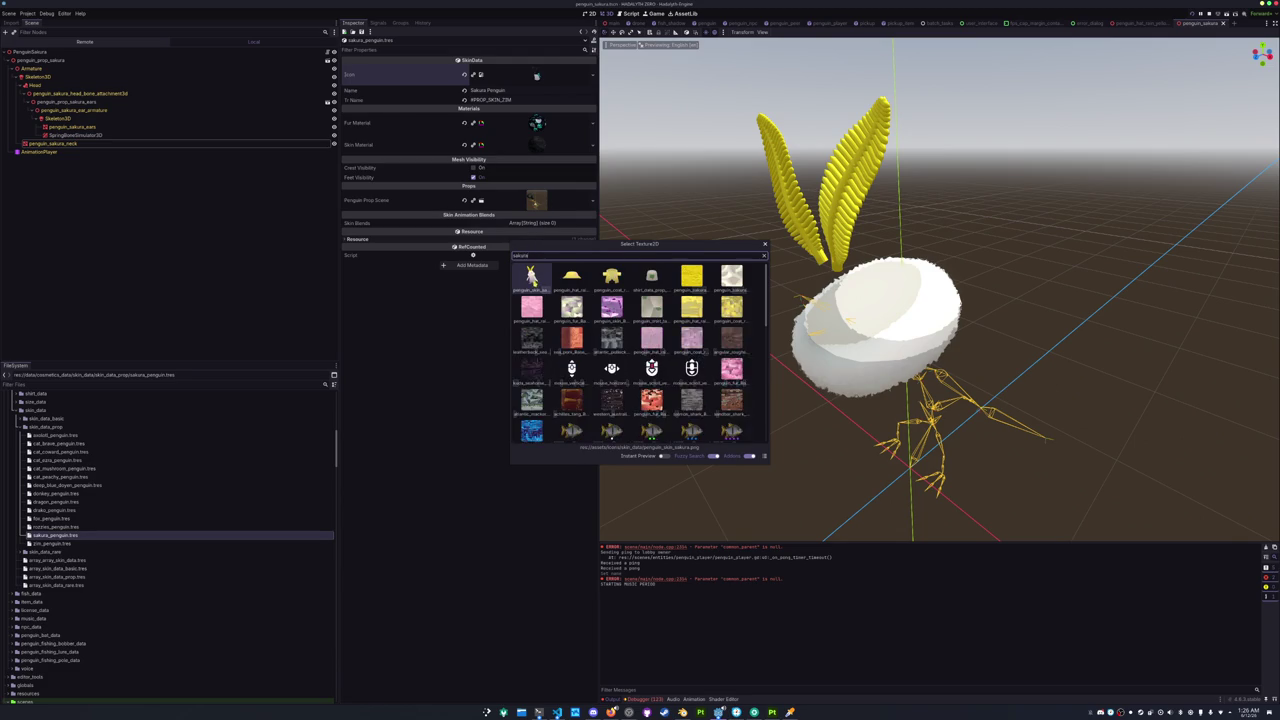
pyautogui.press('Return')
pyautogui.hotkey('ctrl', 's')
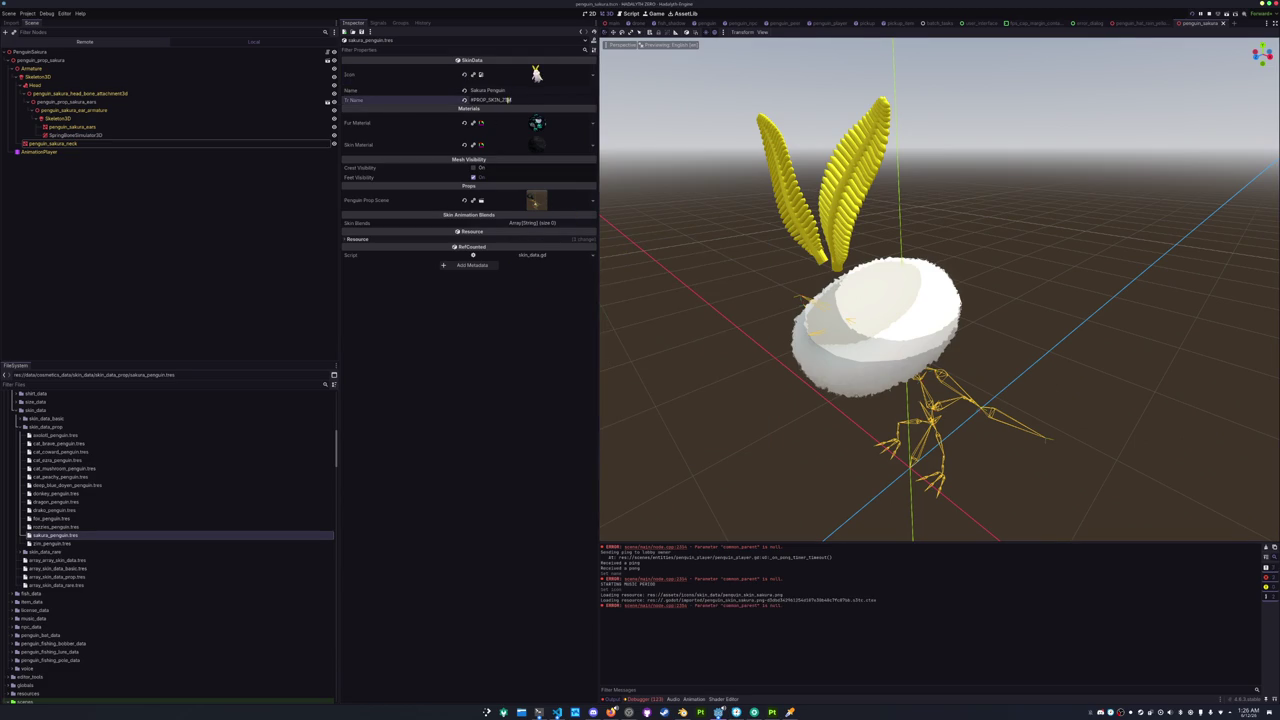
# Change the Tr Name key to #PROP_SKIN_SAKURA.
pyautogui.click(505, 100)
pyautogui.press('BackSpace')
pyautogui.press('BackSpace')
pyautogui.press('BackSpace')
pyautogui.write('SAK')
pyautogui.write('K')
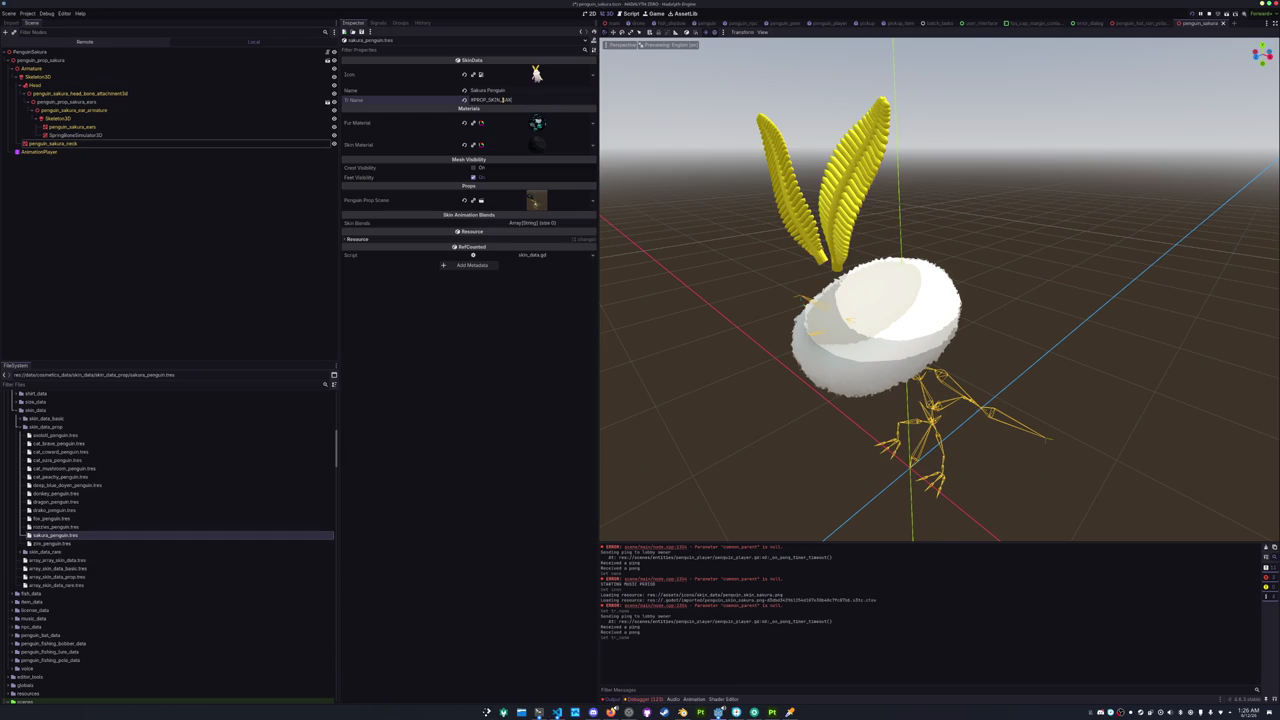
# Launch LibreOffice Calc from the application launcher.
pyautogui.press('super')
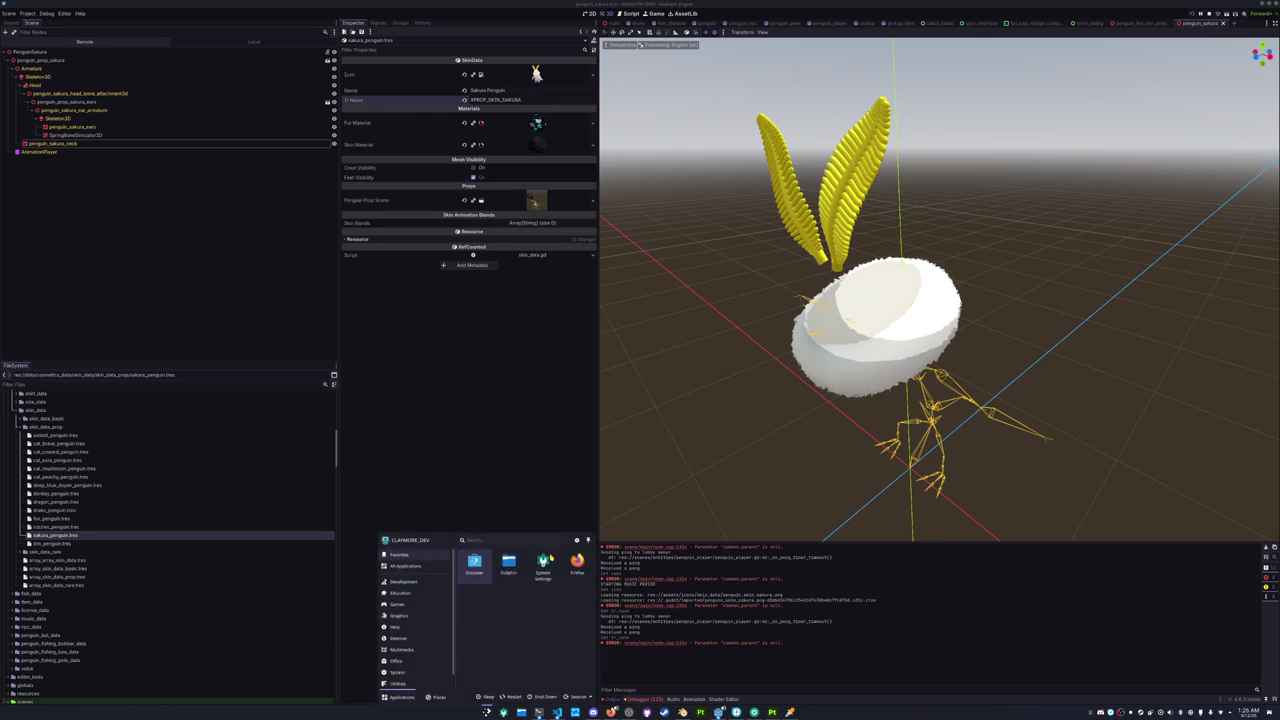
pyautogui.write('ckcalc')
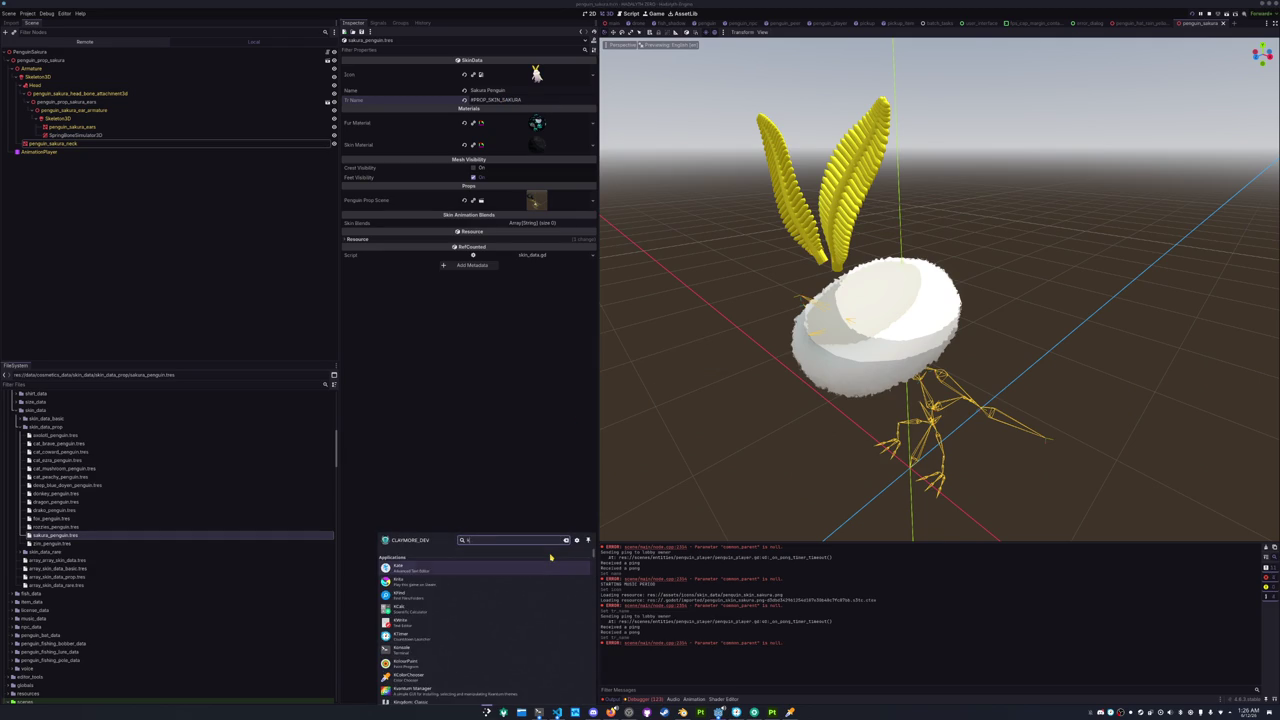
pyautogui.press('Down')
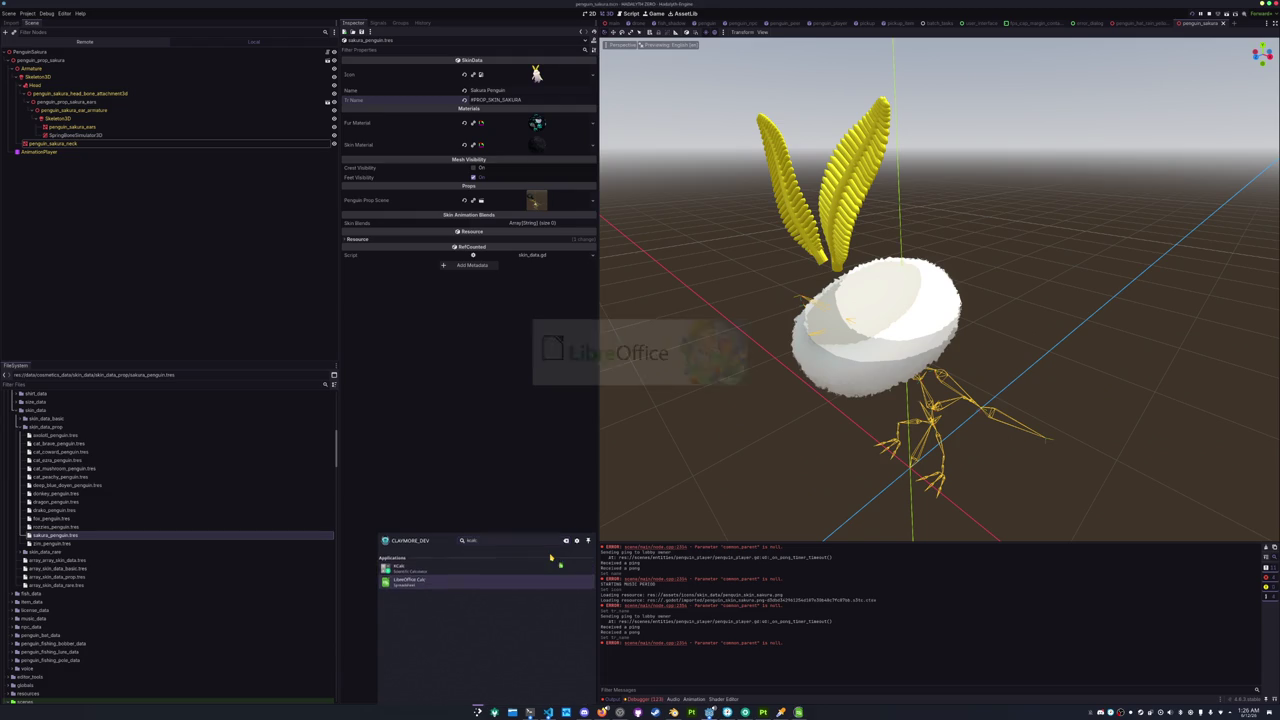
pyautogui.press('Return')
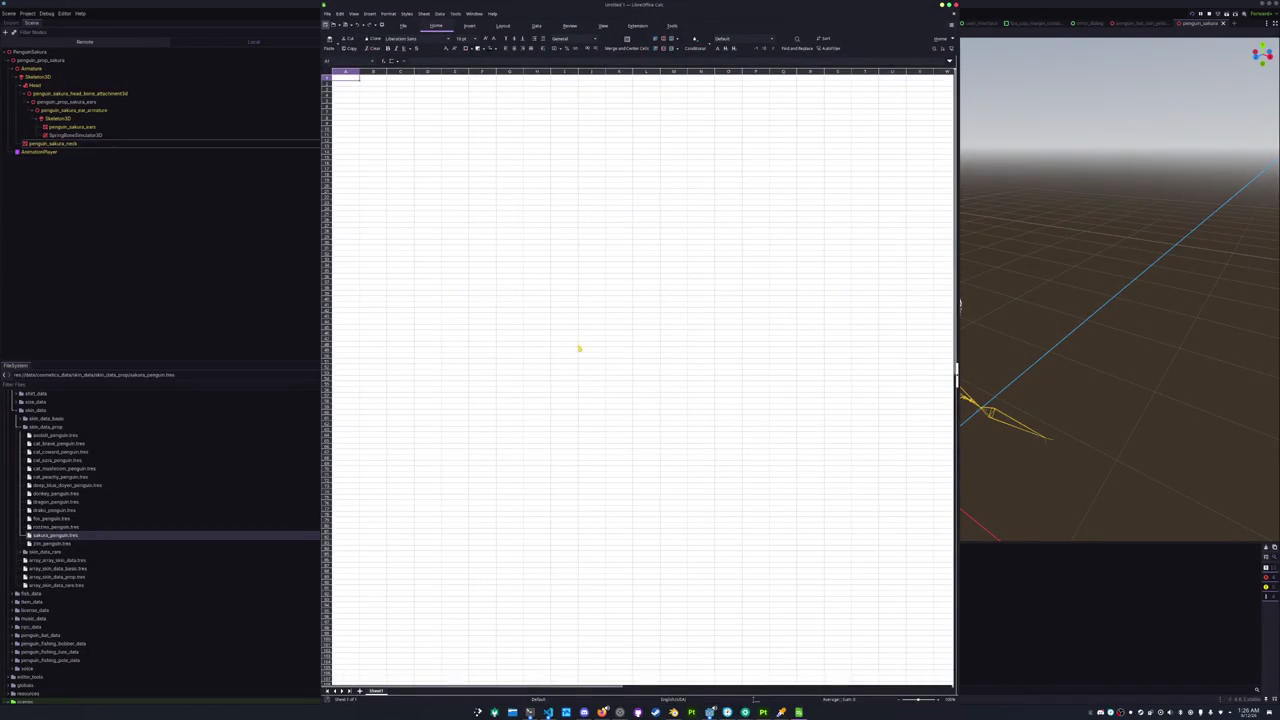
# Open translations_skin.csv from Recent Documents and accept the default text import settings.
pyautogui.click(327, 13)
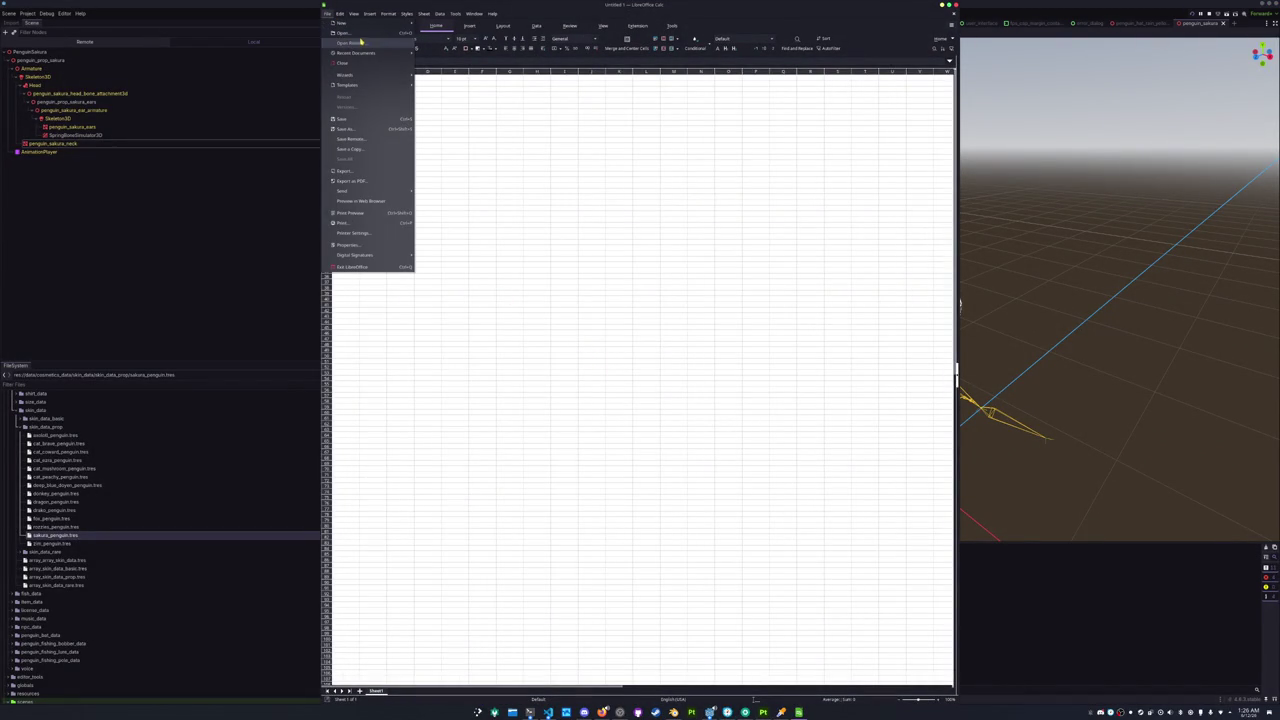
pyautogui.moveTo(380, 55)
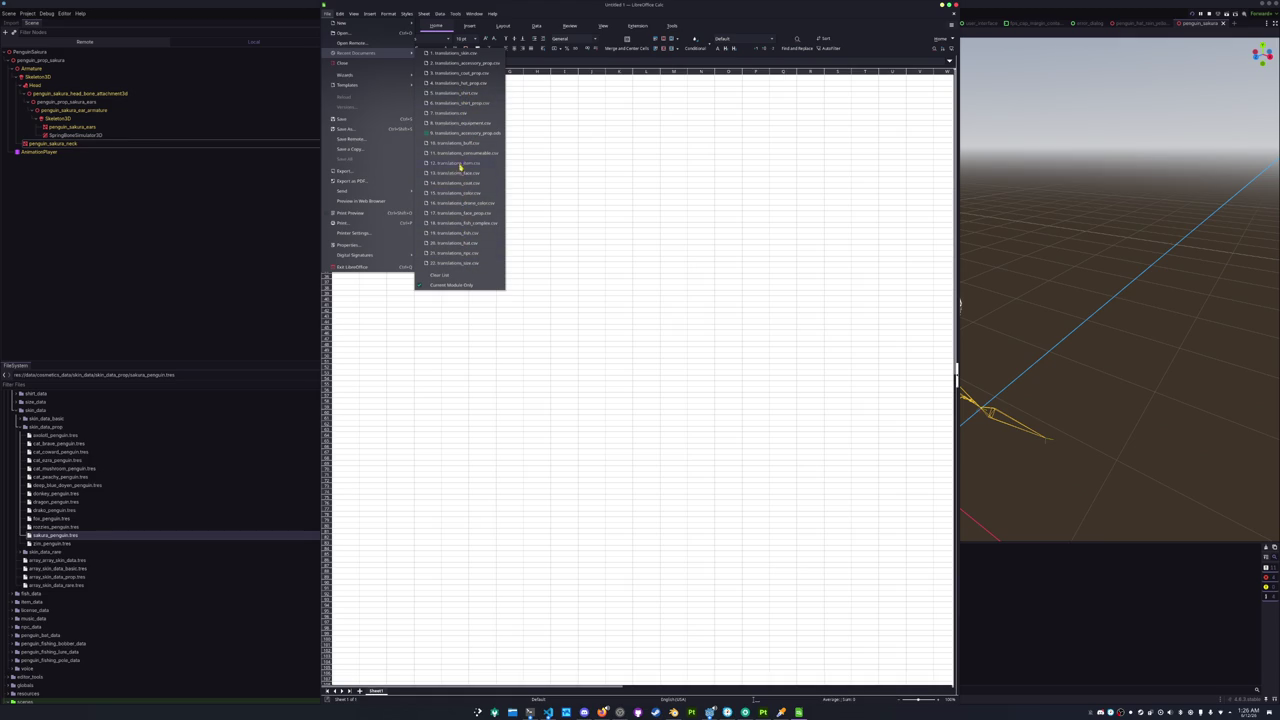
pyautogui.click(458, 53)
pyautogui.click(680, 466)
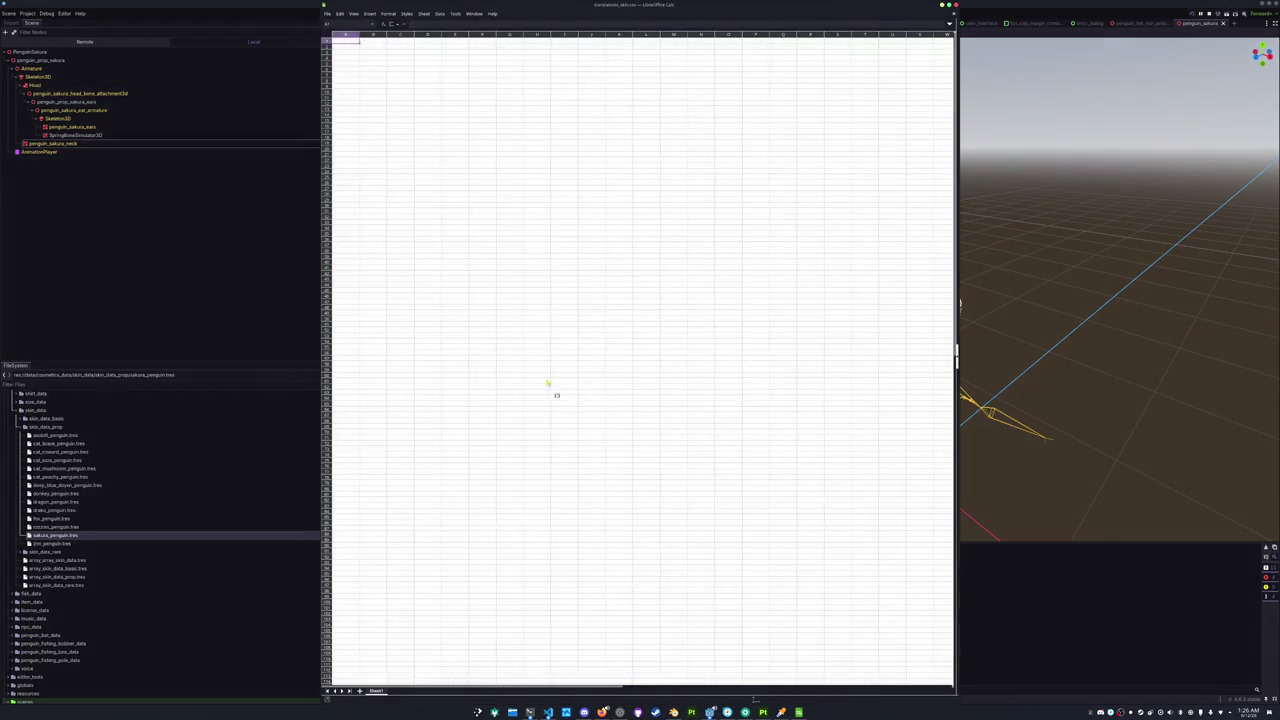
# Add row 34 with key #PROP_SKIN_SAKURA and name Sakura Penguin, then return to Godot.
pyautogui.click(367, 271)
pyautogui.press('Up')
pyautogui.write('#PROP_SKIN_SAKU')
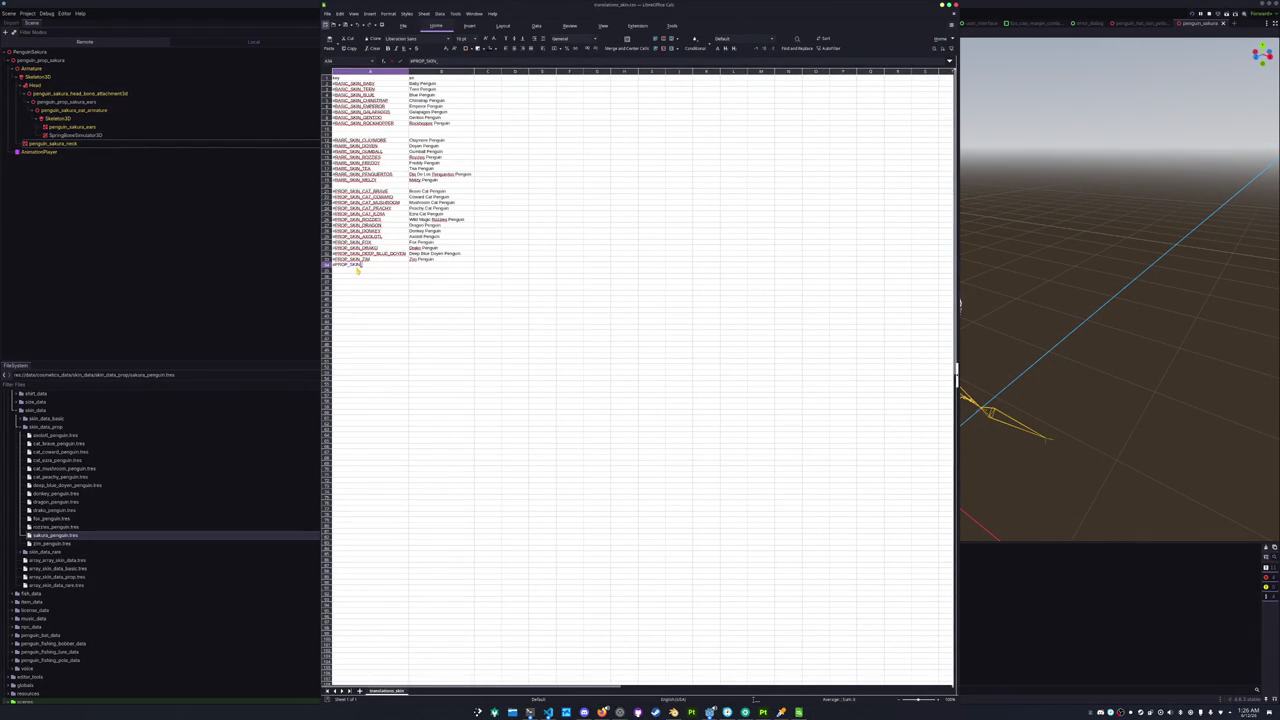
pyautogui.write('RA')
pyautogui.press('Tab')
pyautogui.write('Sa')
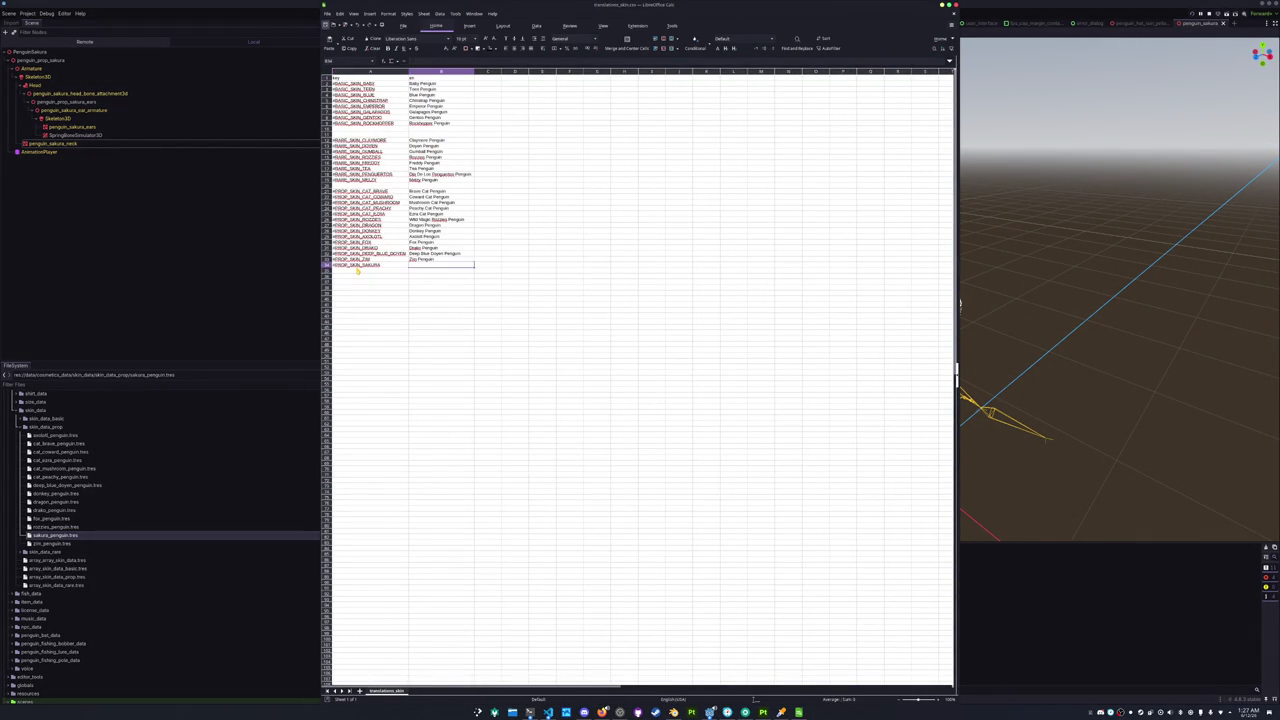
pyautogui.write(' P')
pyautogui.write('in')
pyautogui.press('Return')
pyautogui.click(197, 237)
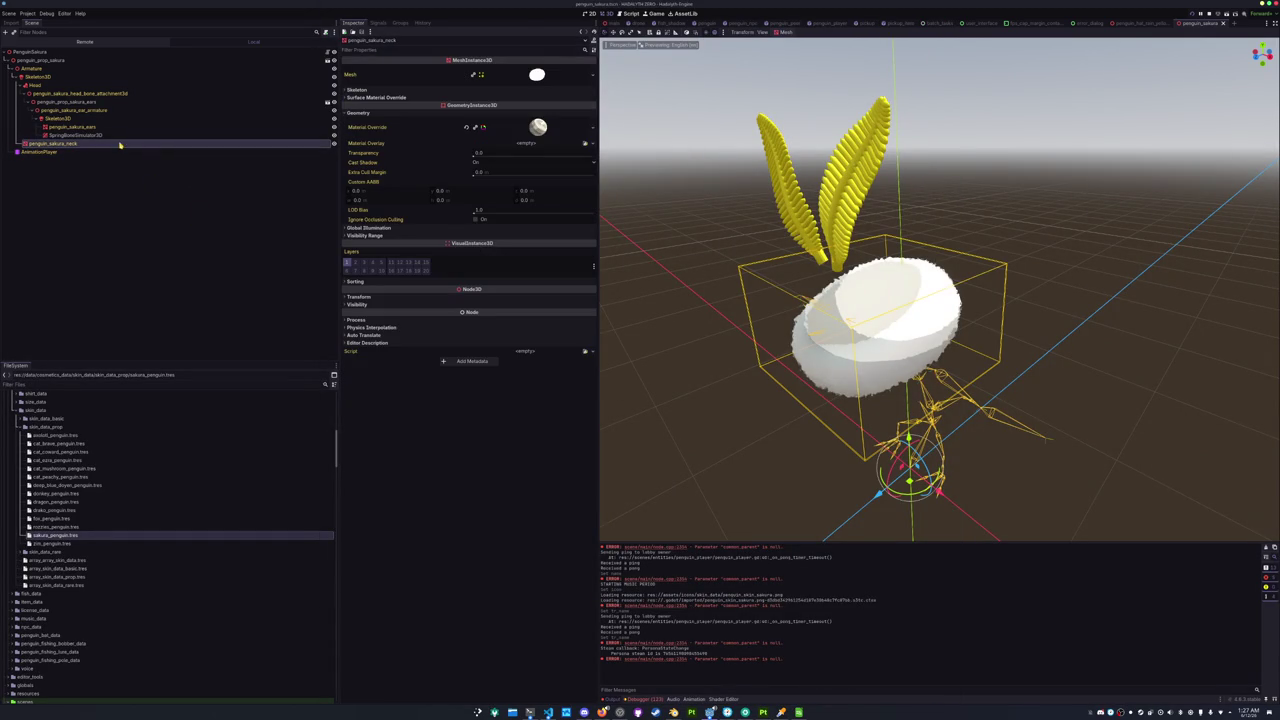
# Set the sakura_penguin skin's Fur Material to the white sakura material.
pyautogui.click(96, 536)
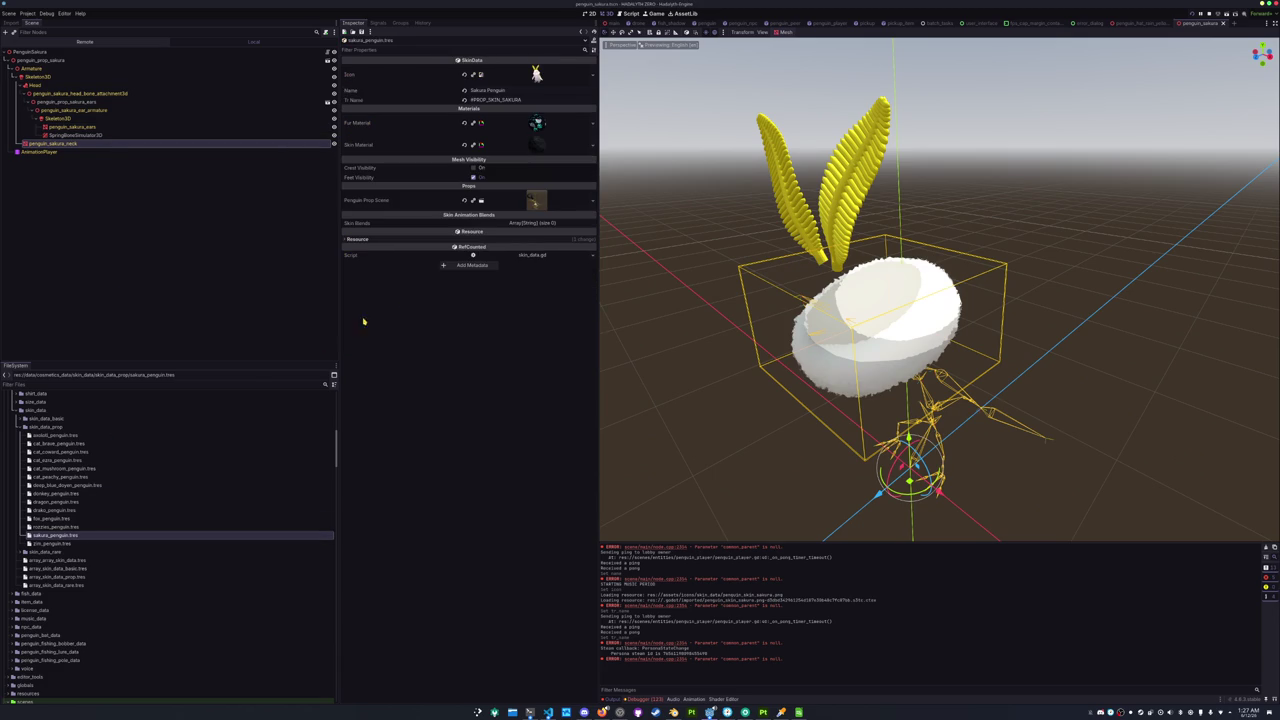
pyautogui.click(592, 123)
pyautogui.click(562, 232)
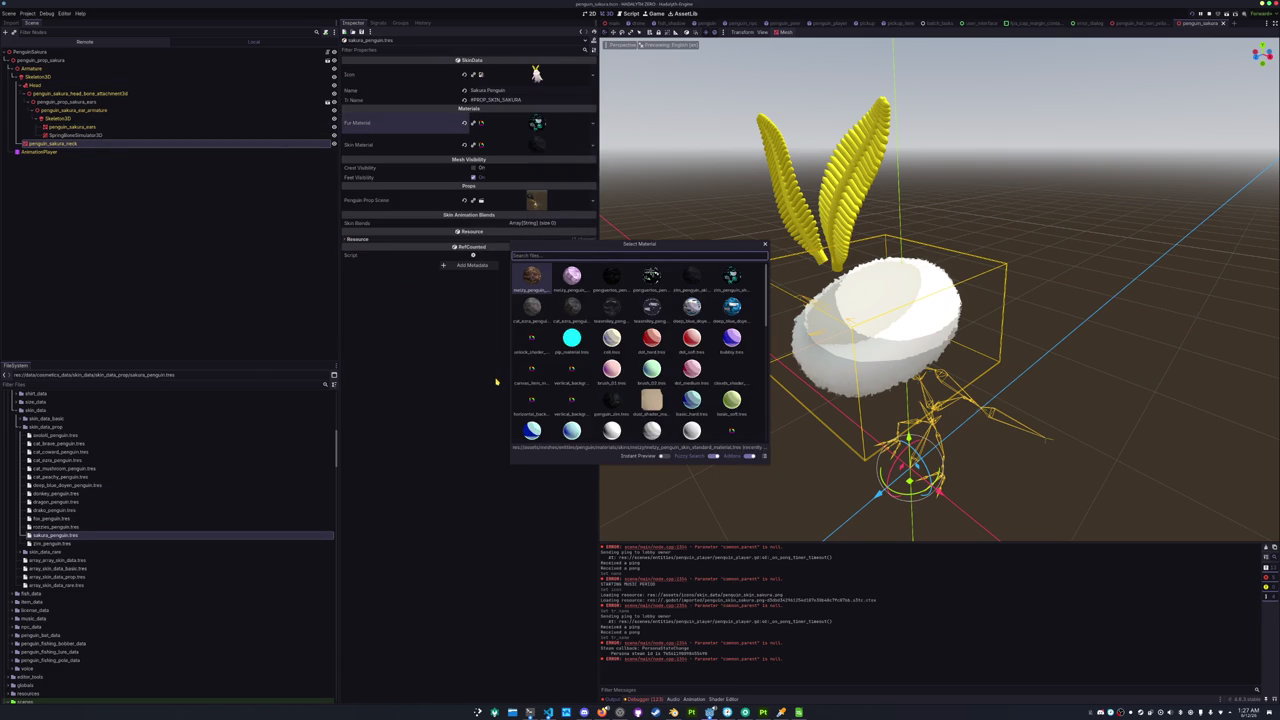
pyautogui.write('sakura_p')
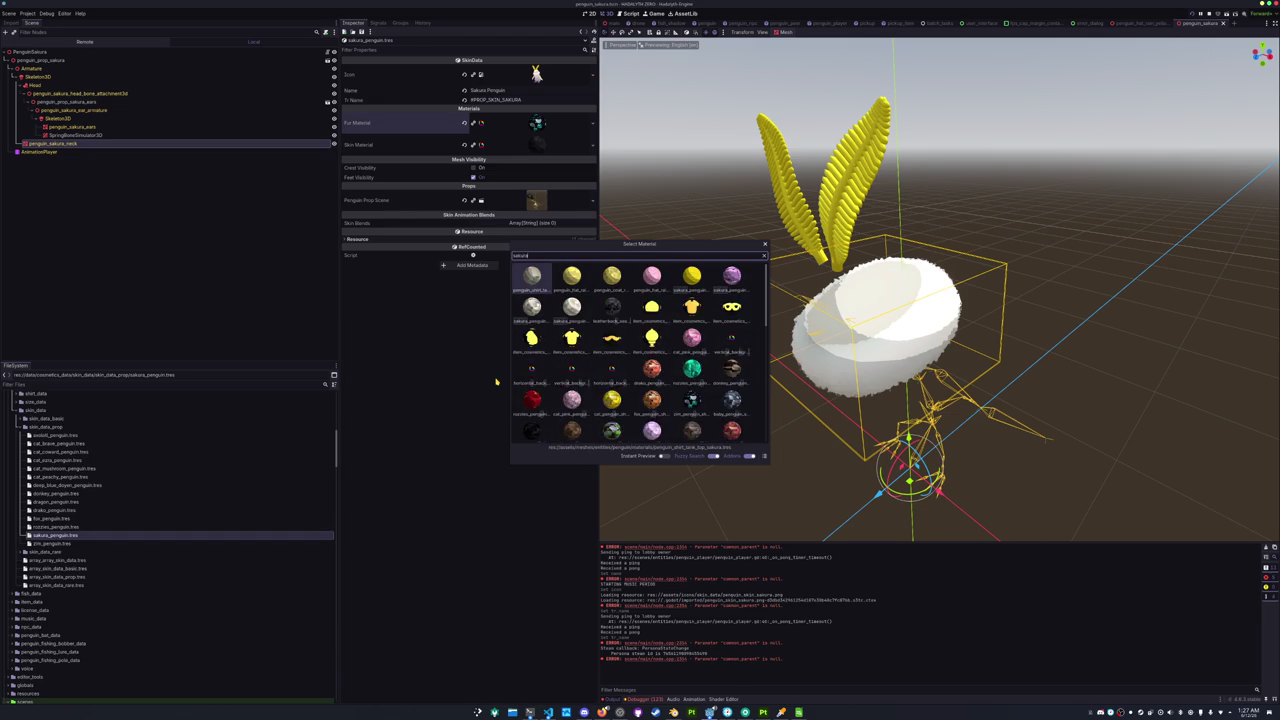
pyautogui.write('engui')
pyautogui.press('Right')
pyautogui.press('Right')
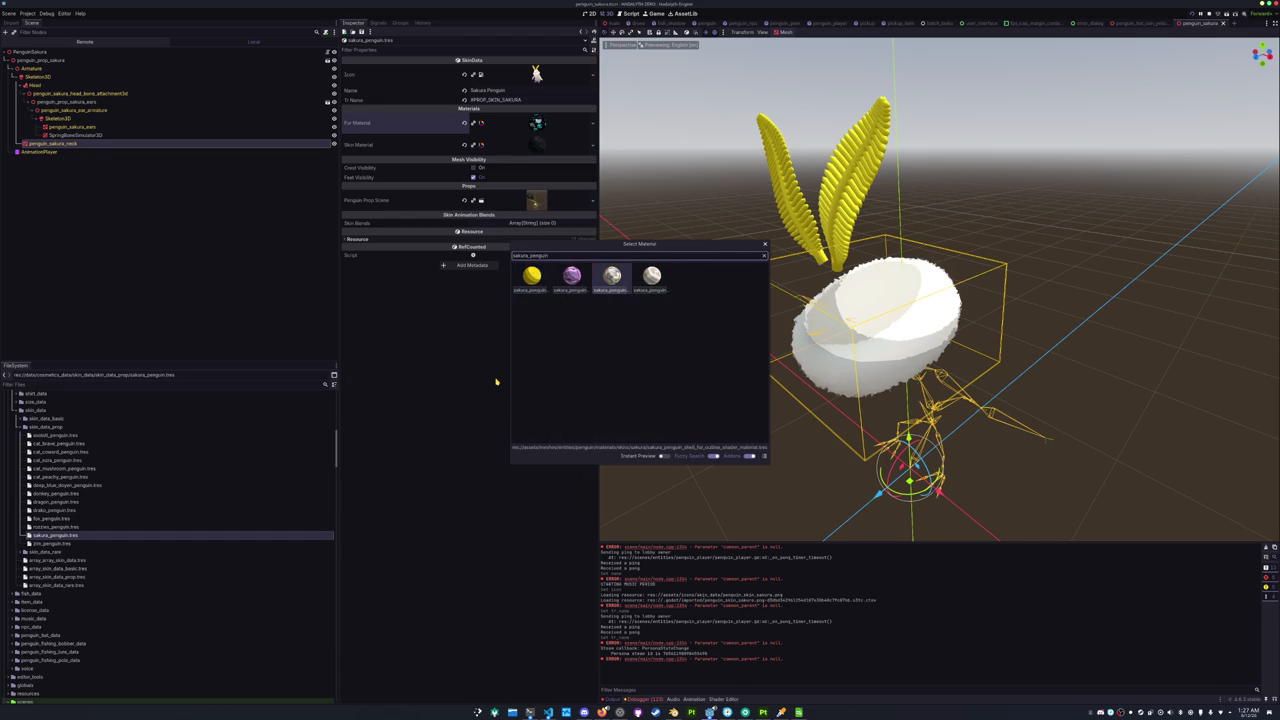
pyautogui.press('Right')
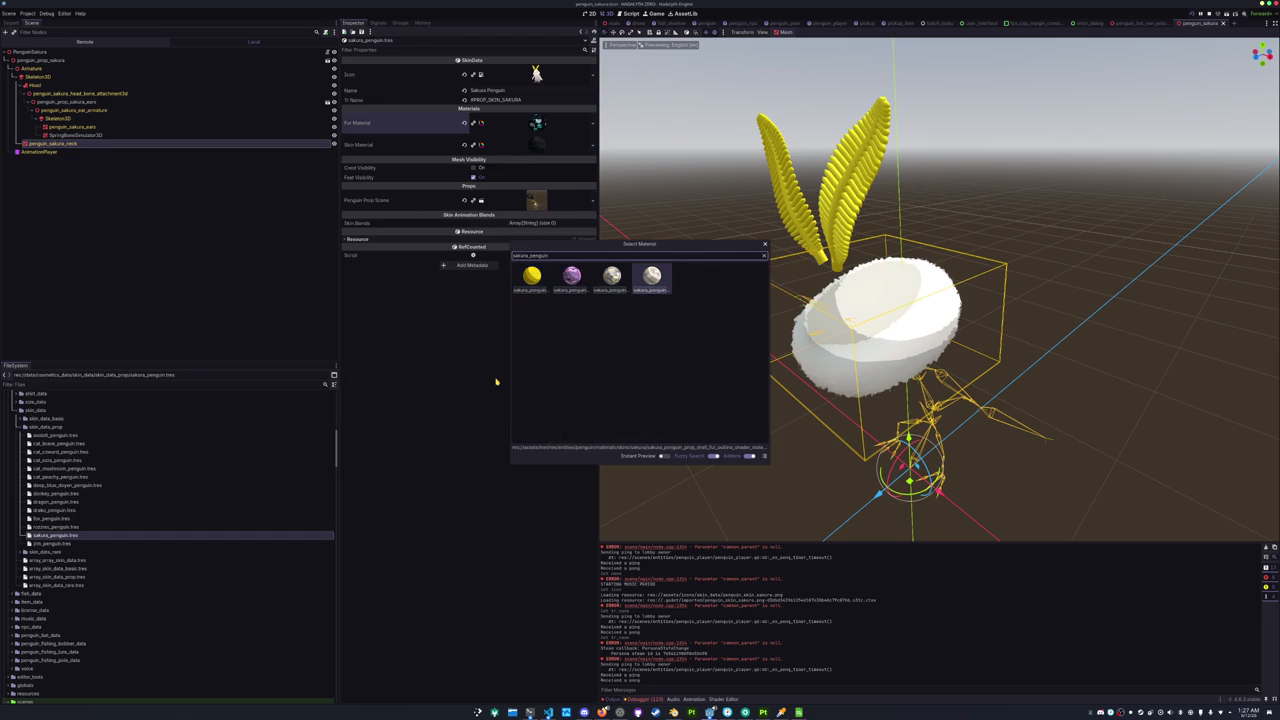
pyautogui.press('Left')
pyautogui.press('Return')
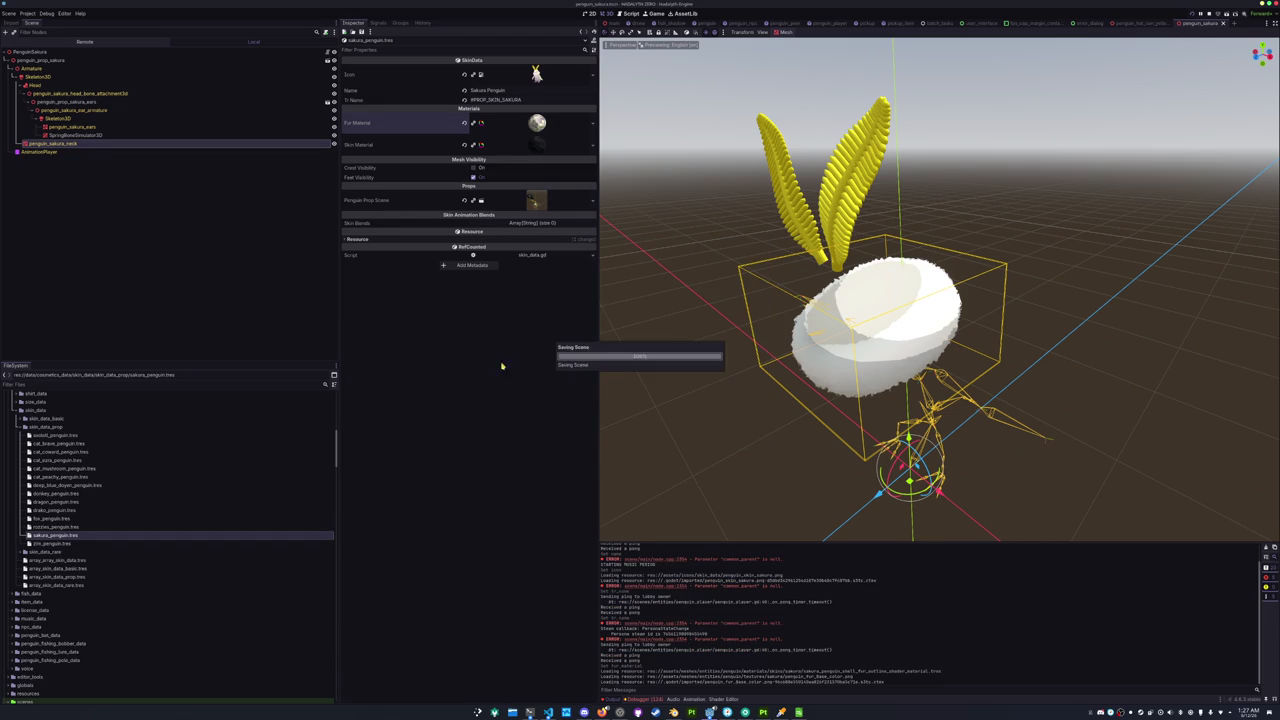
# Set the Skin Material to the purple sakura material.
pyautogui.click(590, 148)
pyautogui.click(549, 251)
pyautogui.write('sakura_penguin')
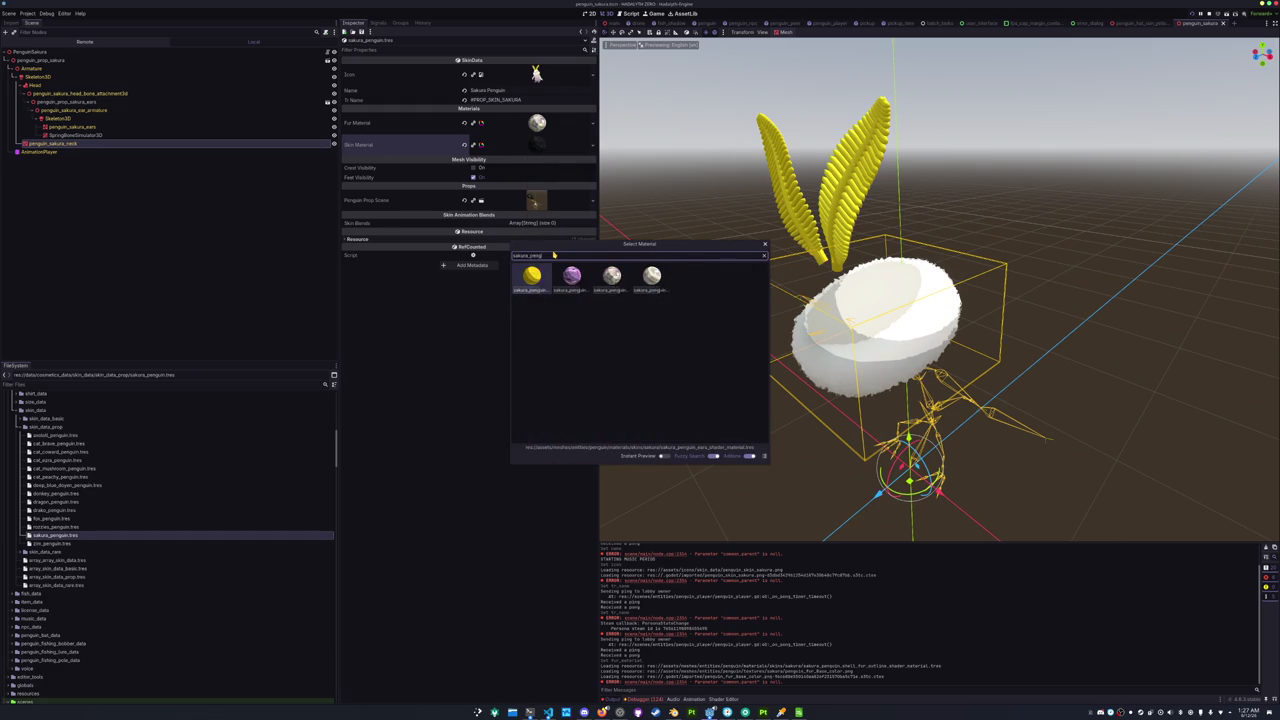
pyautogui.press('Right')
pyautogui.press('Right')
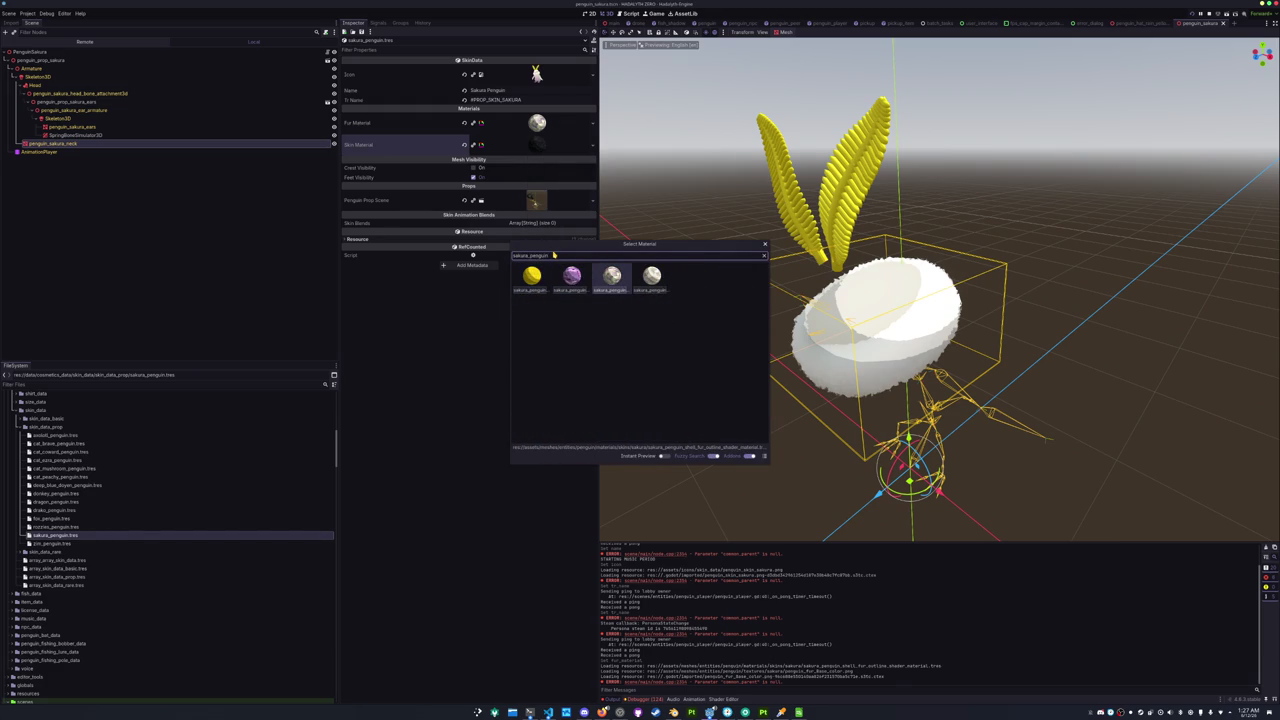
pyautogui.press('Left')
pyautogui.press('Return')
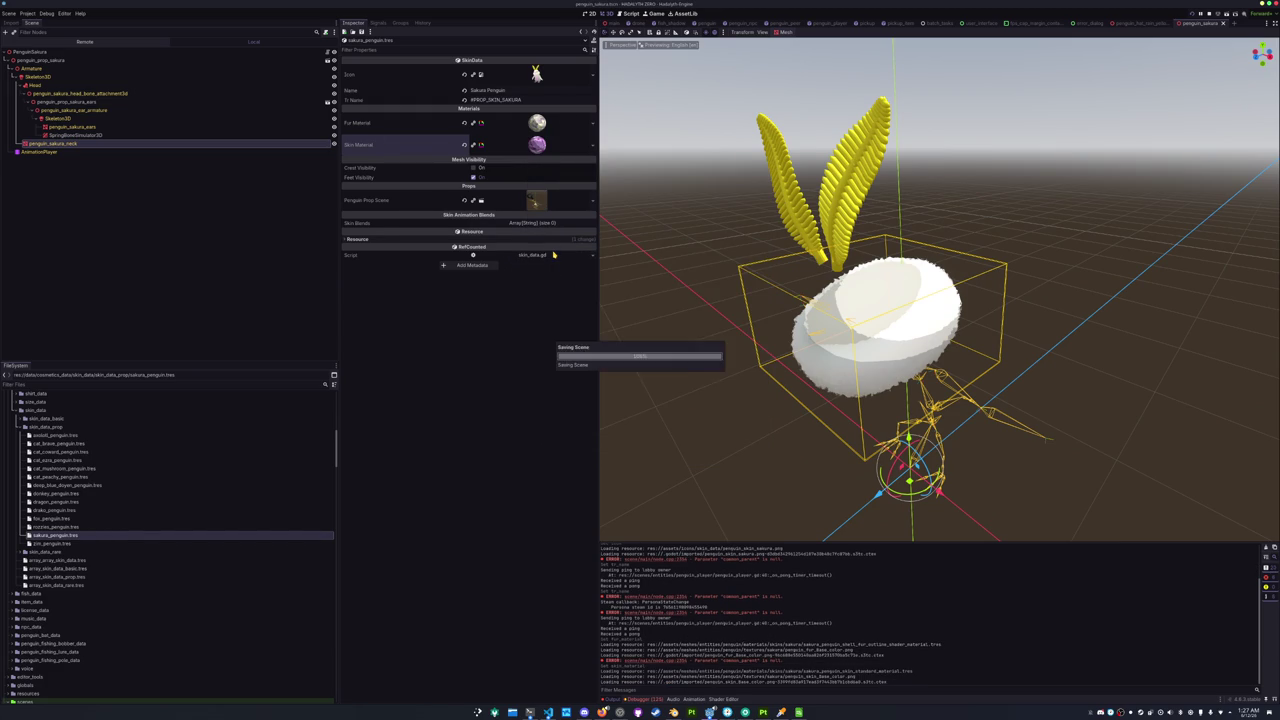
# Load the sakura prop scene into the Penguin Prop Scene property.
pyautogui.click(592, 200)
pyautogui.click(560, 235)
pyautogui.write('sakura_penguin_pr')
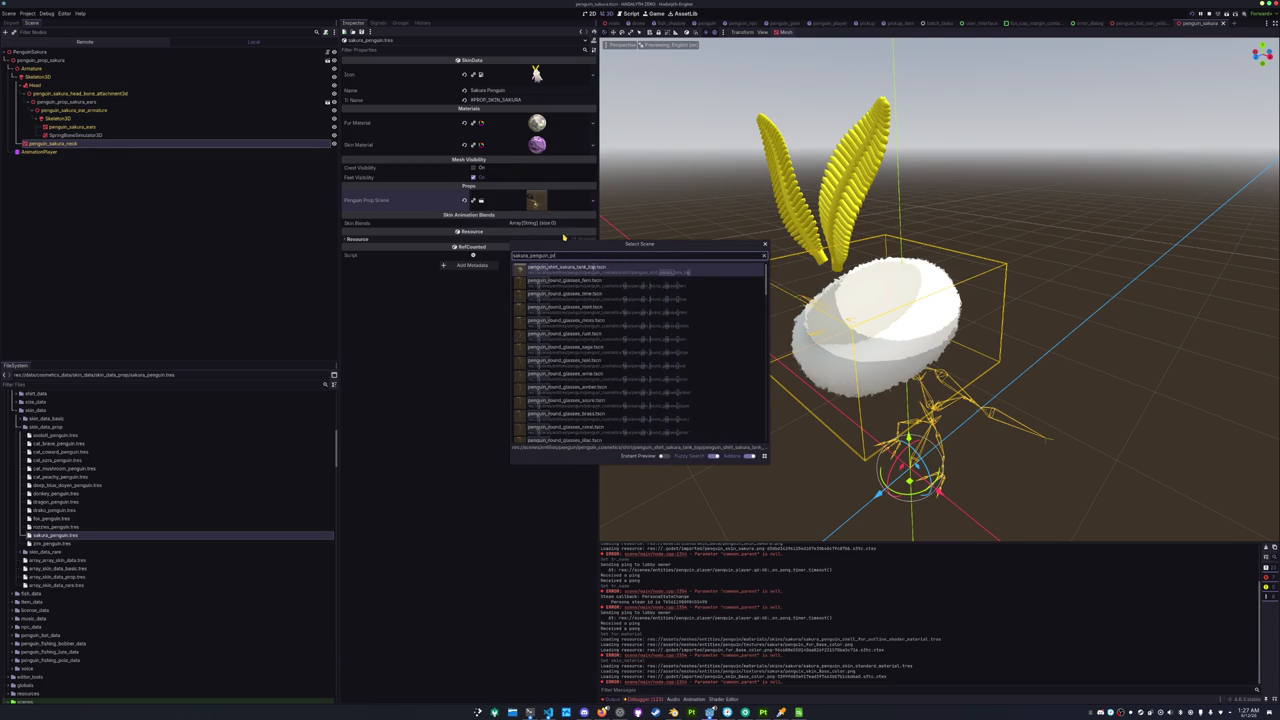
pyautogui.hotkey('ctrl', 'a')
pyautogui.press('BackSpace')
pyautogui.write('prop_penguin')
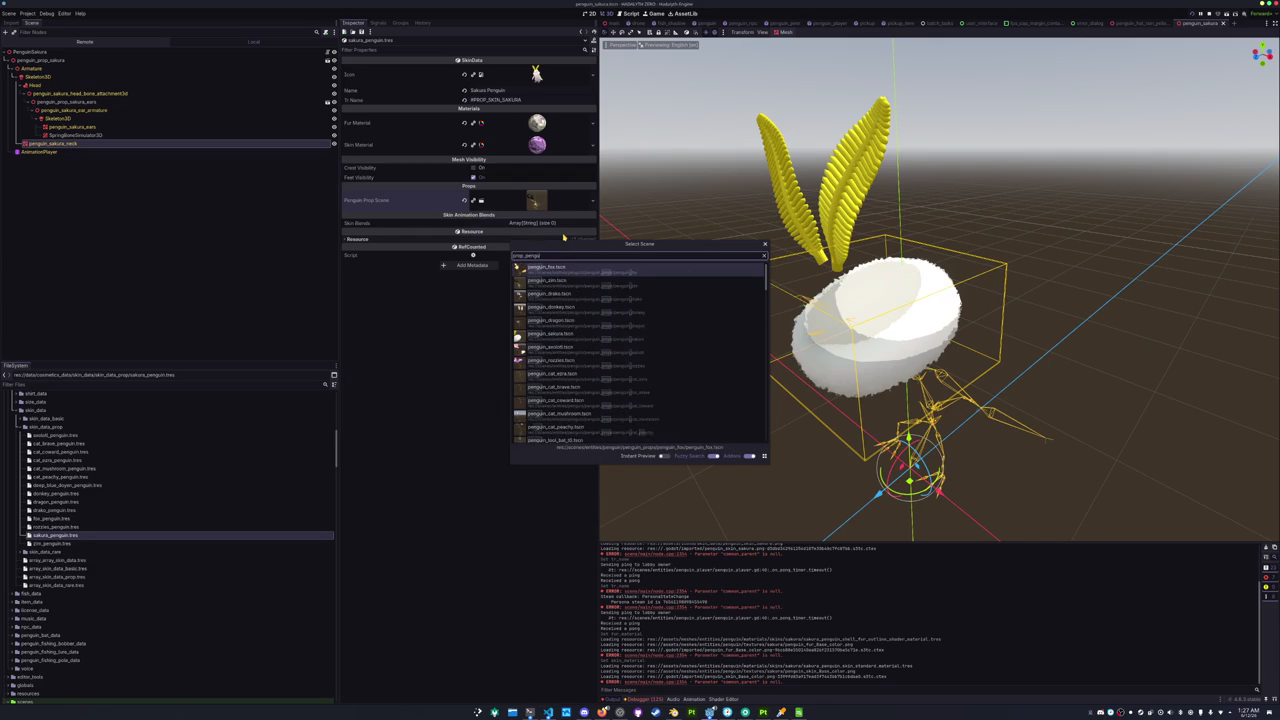
pyautogui.hotkey('ctrl', 'a')
pyautogui.write('penguin_sak')
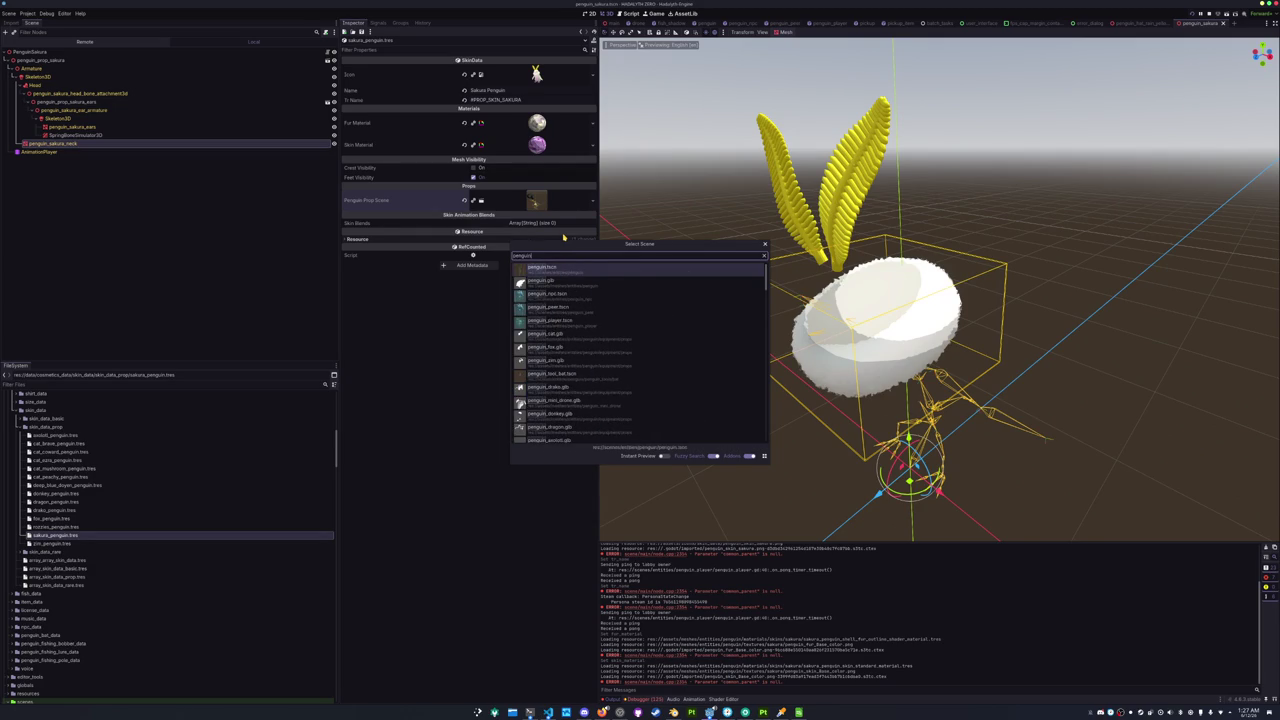
pyautogui.press('Return')
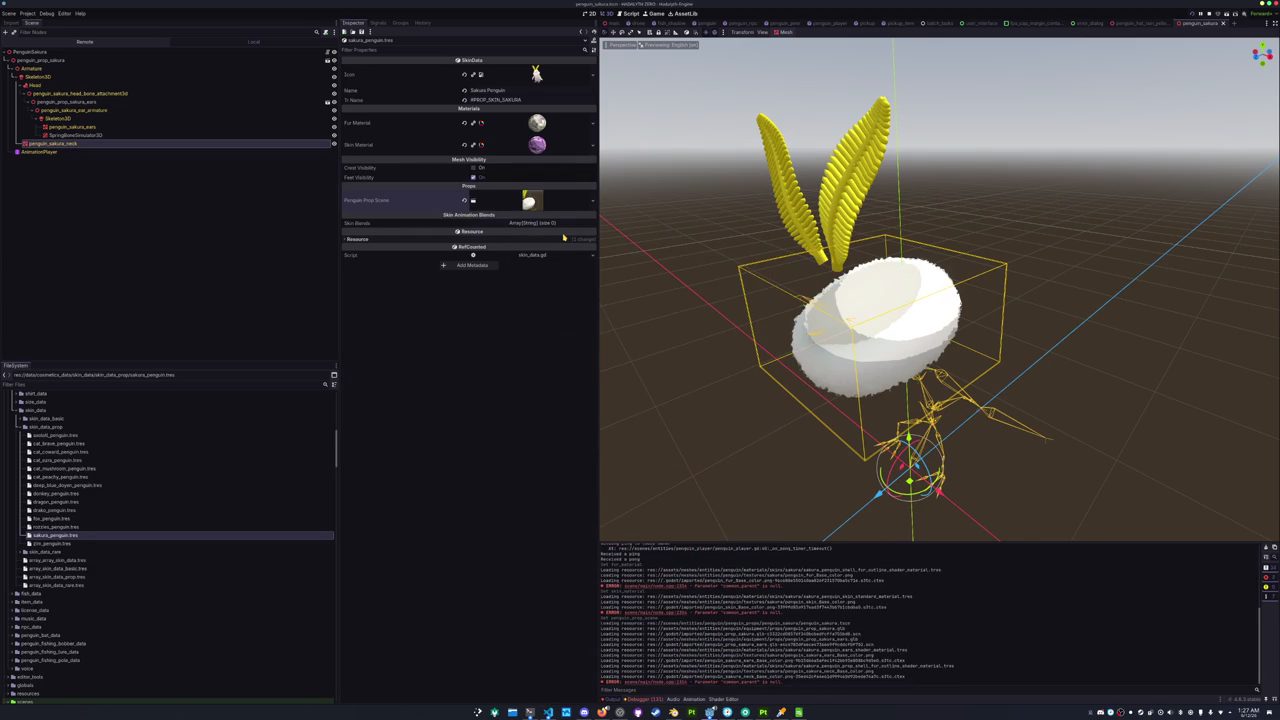
pyautogui.scroll(-3, 77, 537)
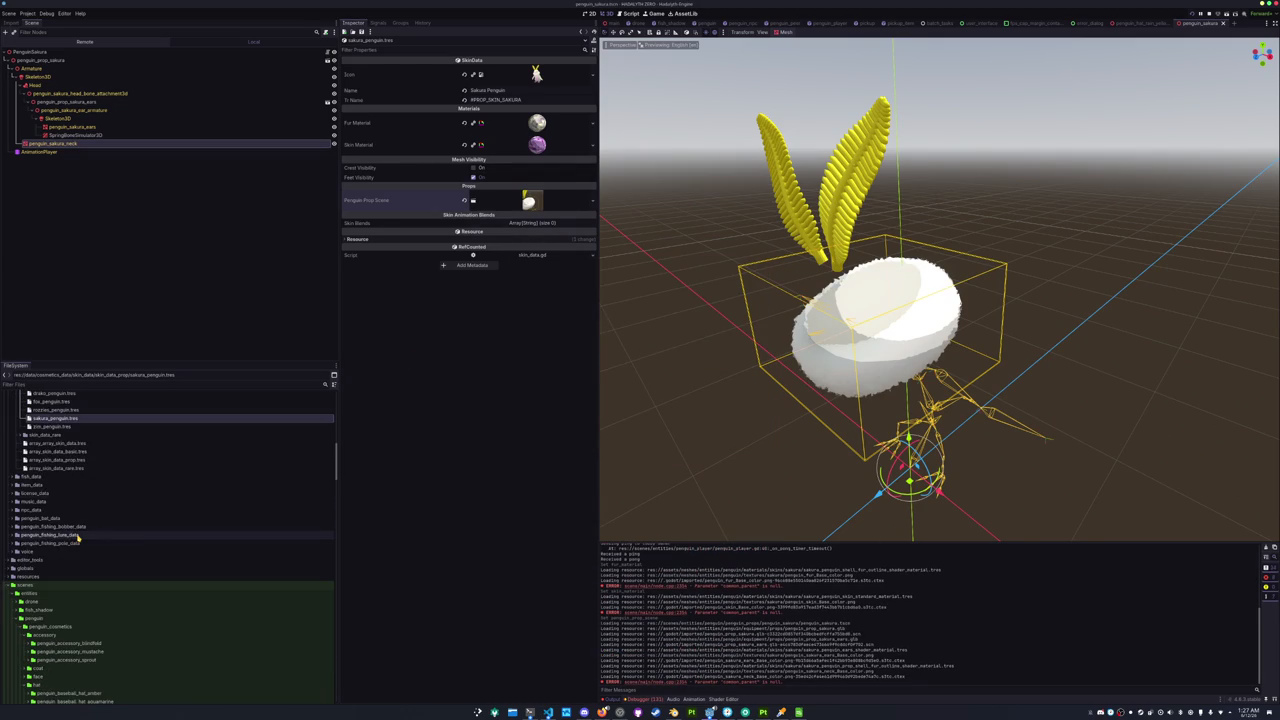
# Add sakura_penguin.tres as element 13 of array_skin_data_prop.tres.
pyautogui.doubleClick(48, 487)
pyautogui.scroll(3, 58, 520)
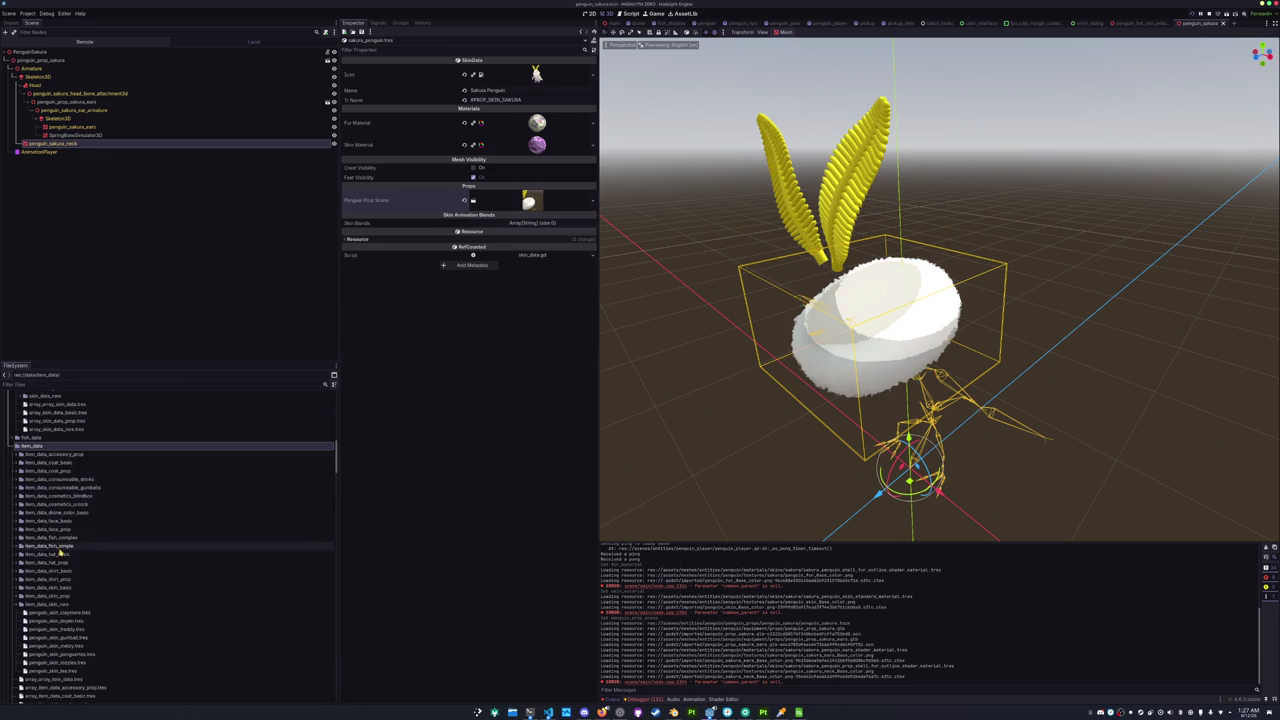
pyautogui.scroll(2, 62, 545)
pyautogui.click(70, 539)
pyautogui.doubleClick(72, 540)
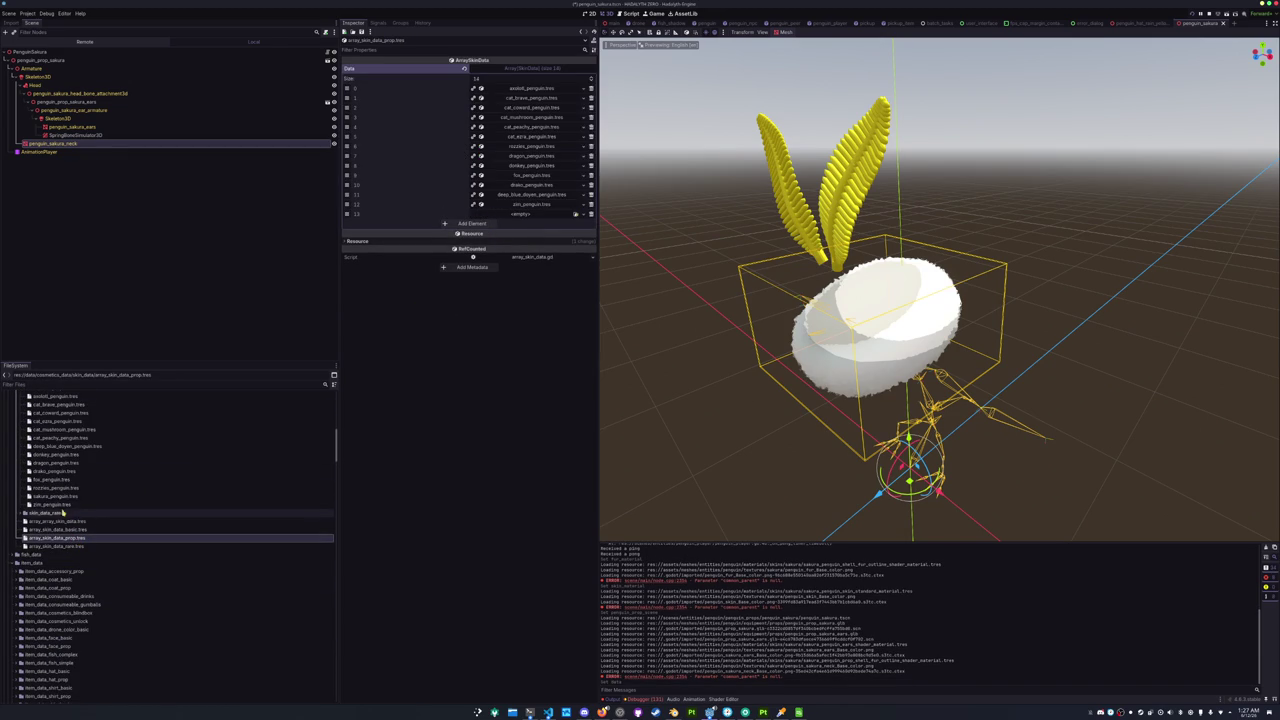
pyautogui.moveTo(57, 497)
pyautogui.mouseDown()
pyautogui.moveTo(271, 434)
pyautogui.moveTo(566, 214)
pyautogui.moveTo(545, 214)
pyautogui.mouseUp()
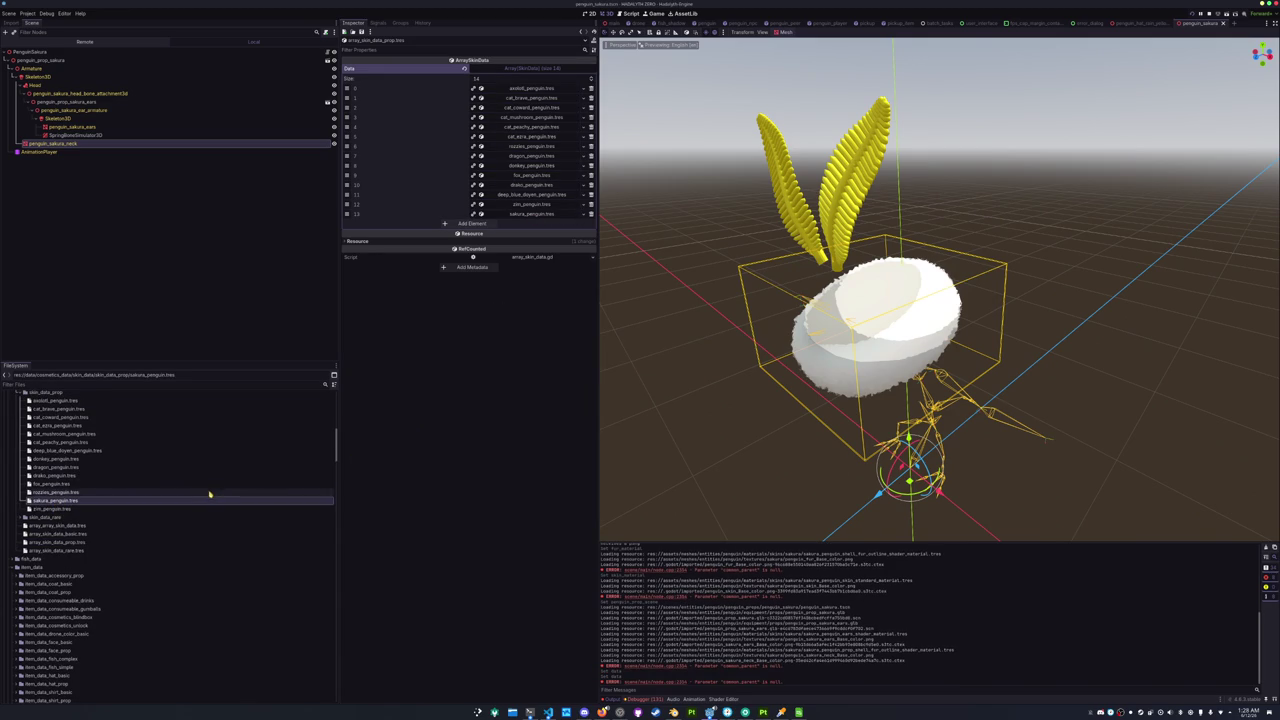
pyautogui.scroll(-2, 150, 505)
pyautogui.scroll(-4, 135, 510)
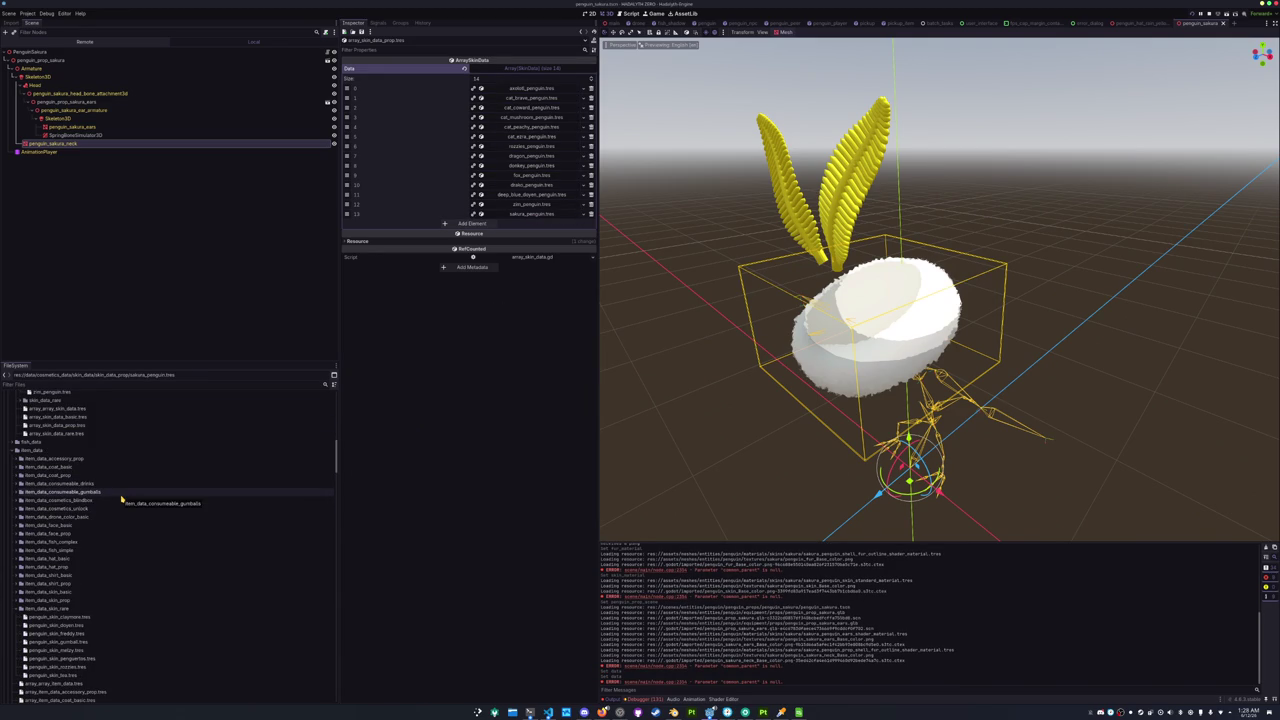
pyautogui.scroll(-2, 121, 497)
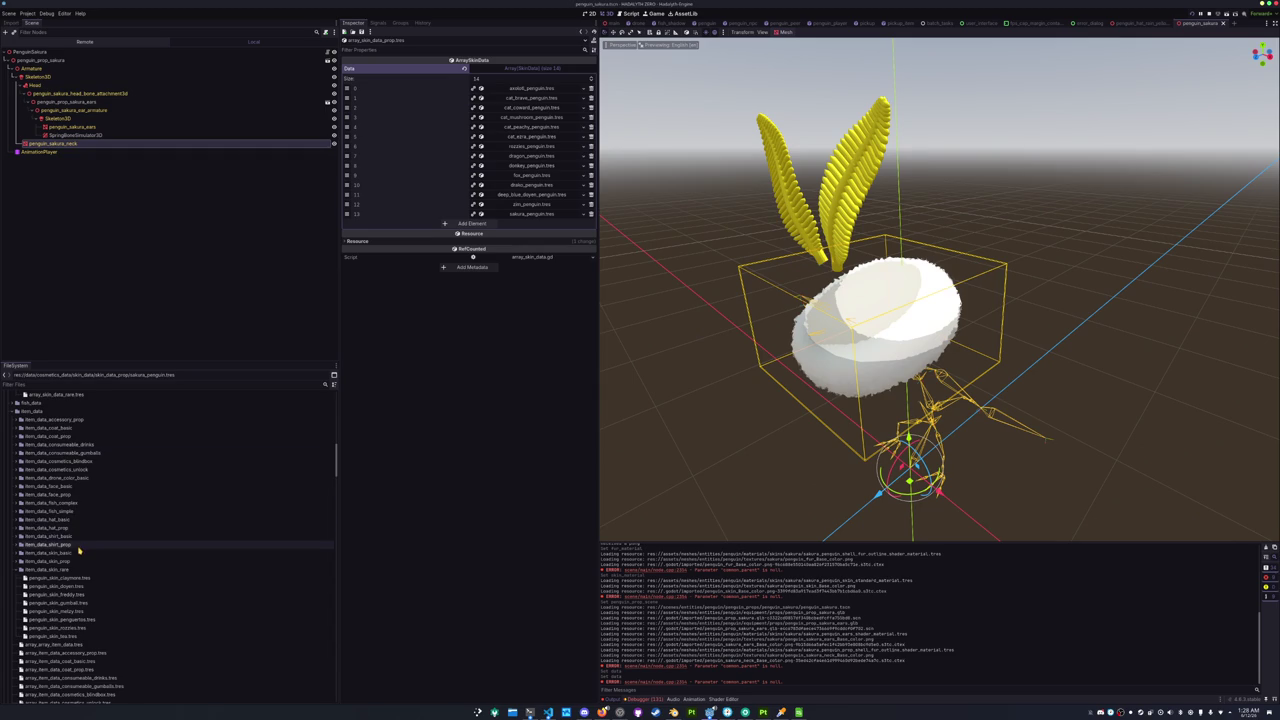
# Duplicate penguin_zin.tres as penguin_sakura.tres in the item_data_skin_prop folder.
pyautogui.doubleClick(74, 565)
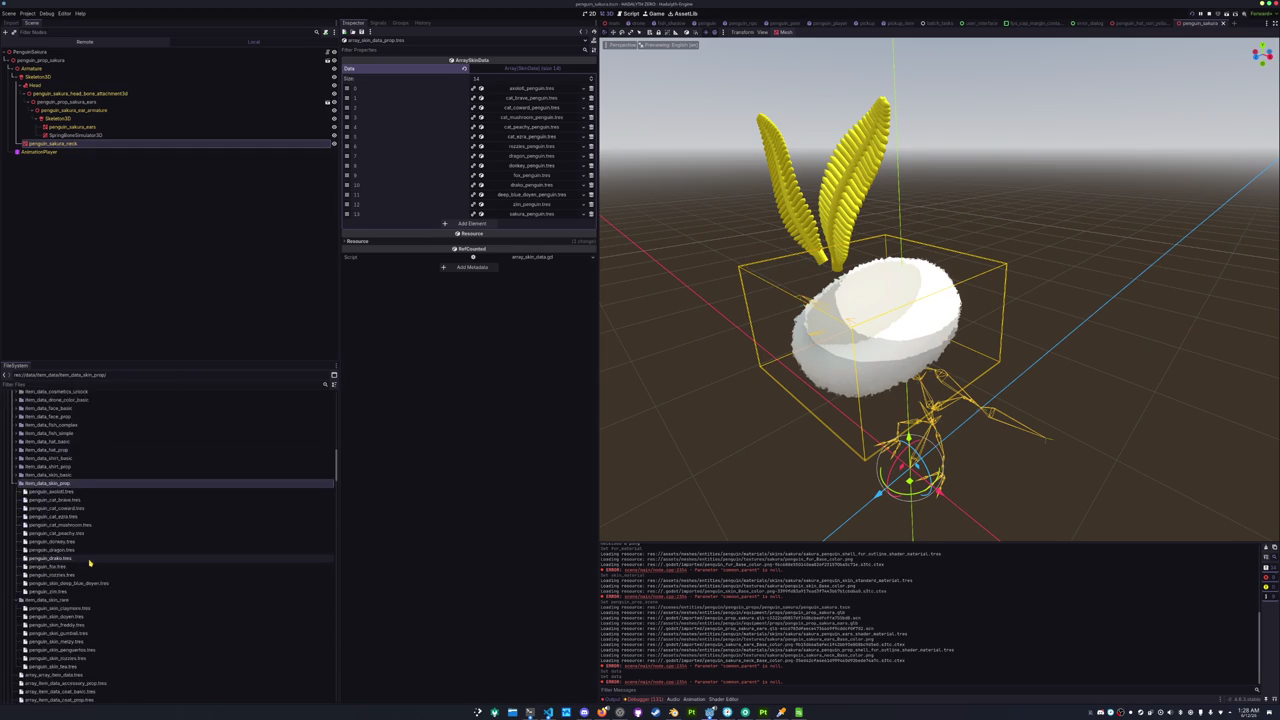
pyautogui.scroll(-3, 88, 563)
pyautogui.click(92, 514)
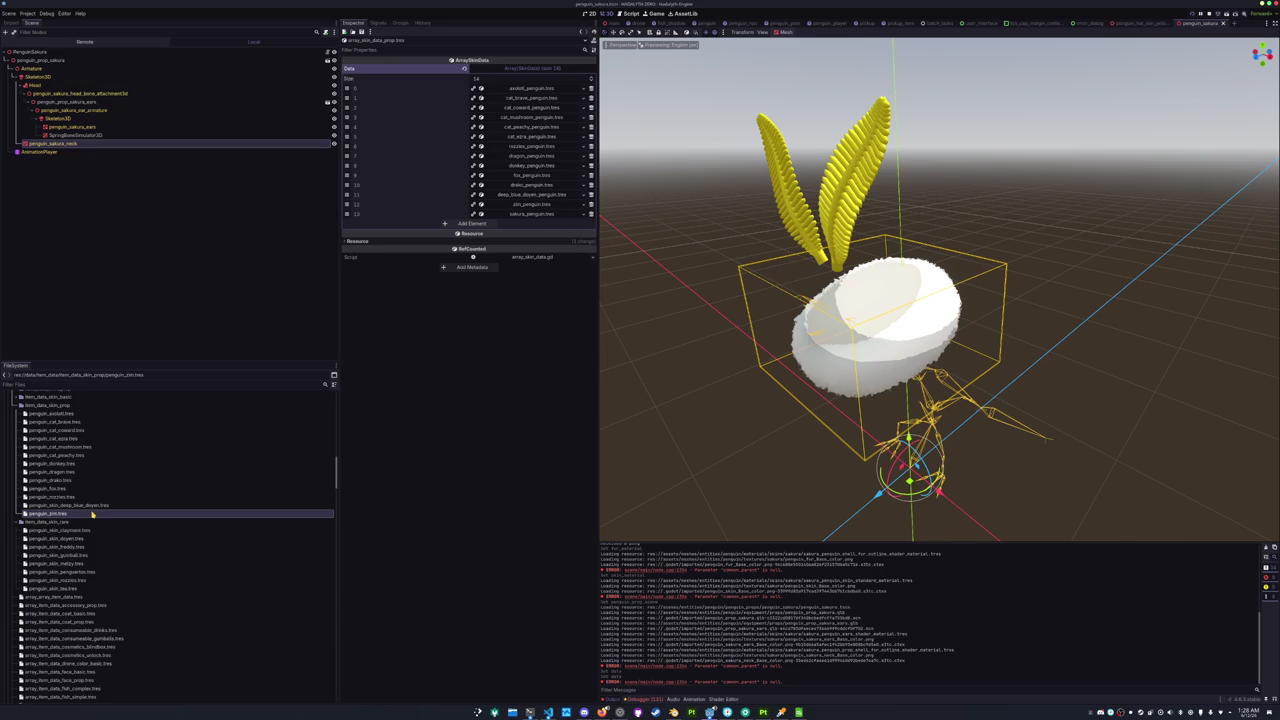
pyautogui.hotkey('ctrl', 'd')
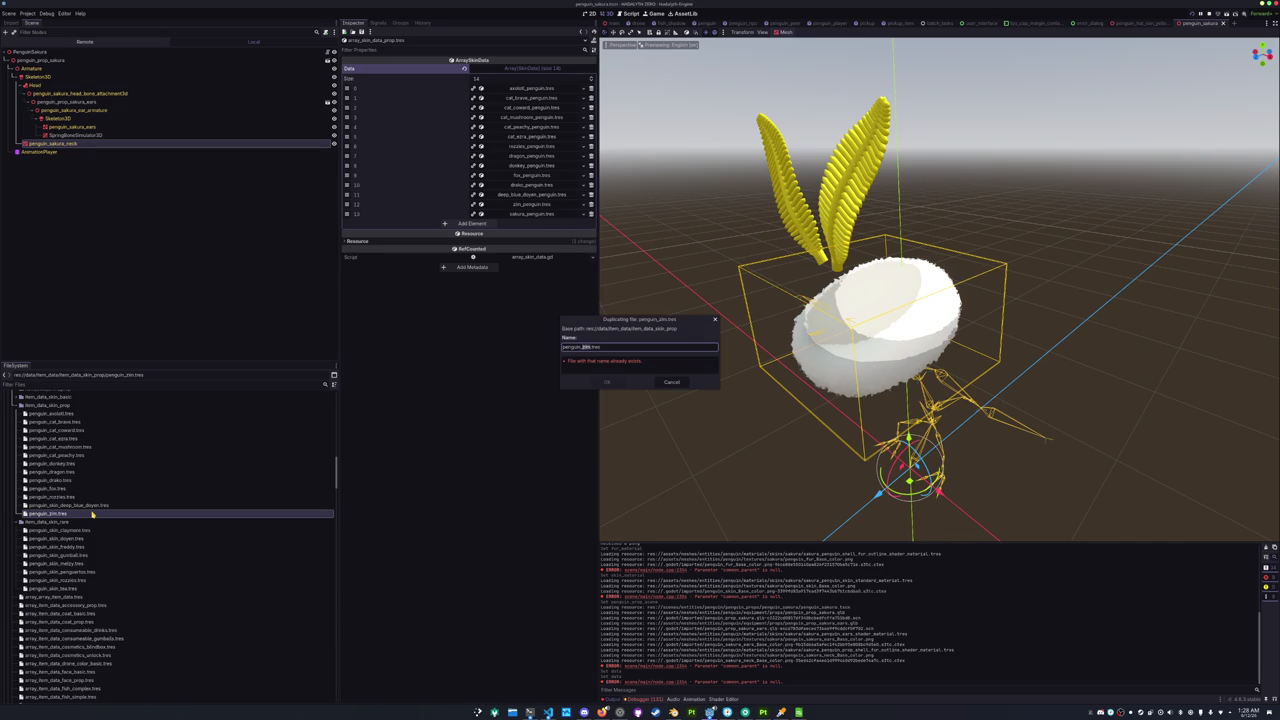
pyautogui.write('sakura')
pyautogui.press('Return')
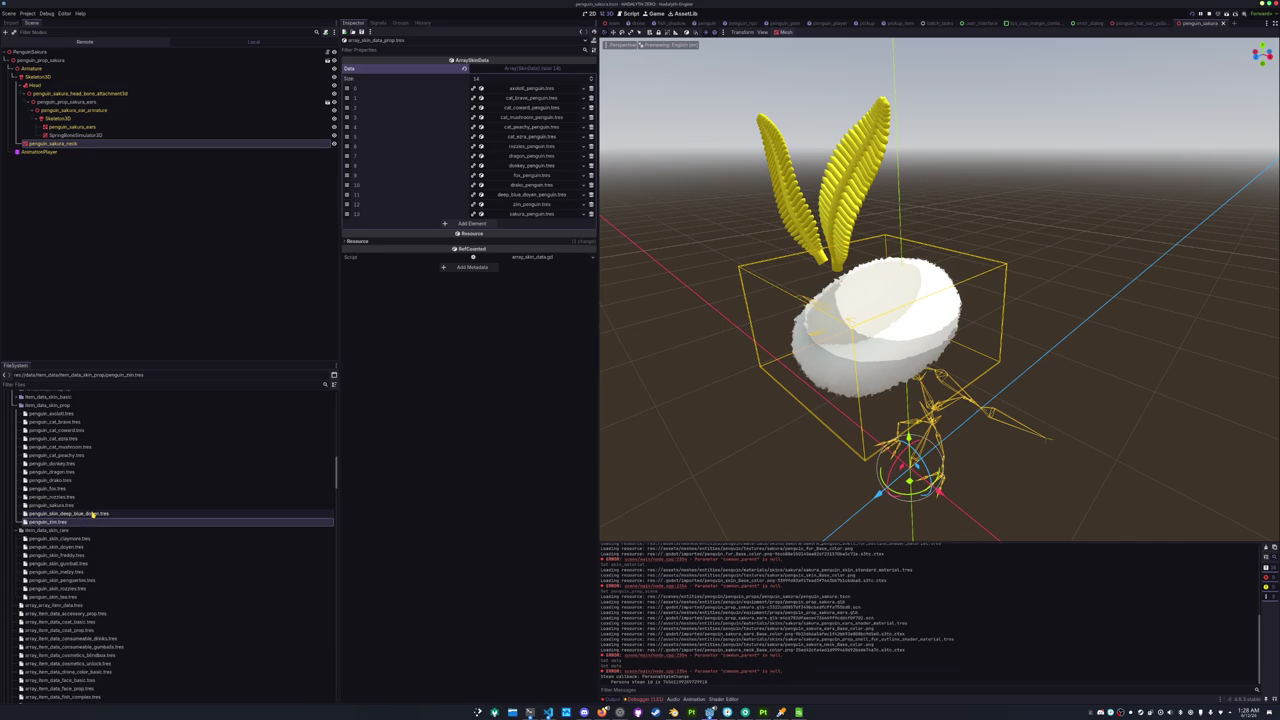
# Set penguin_sakura.tres's Skin Data to sakura_penguin.tres.
pyautogui.click(88, 506)
pyautogui.click(592, 68)
pyautogui.click(568, 96)
pyautogui.write('sakura')
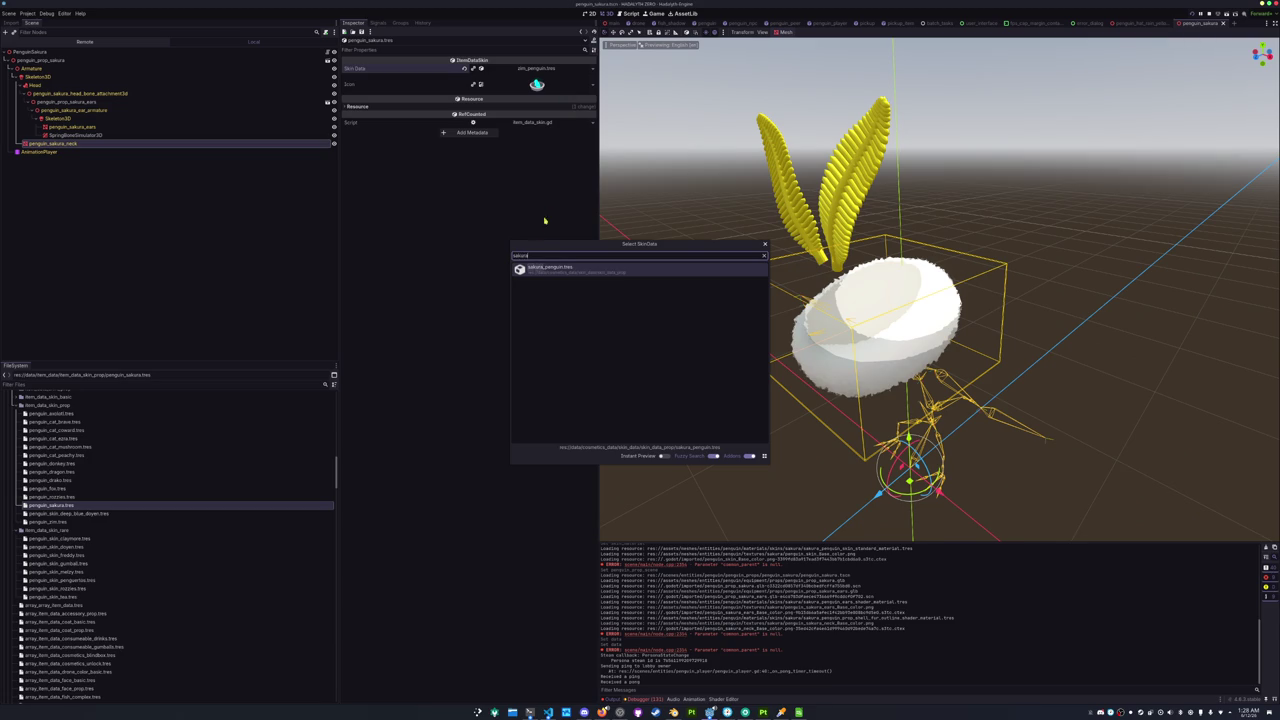
pyautogui.doubleClick(554, 269)
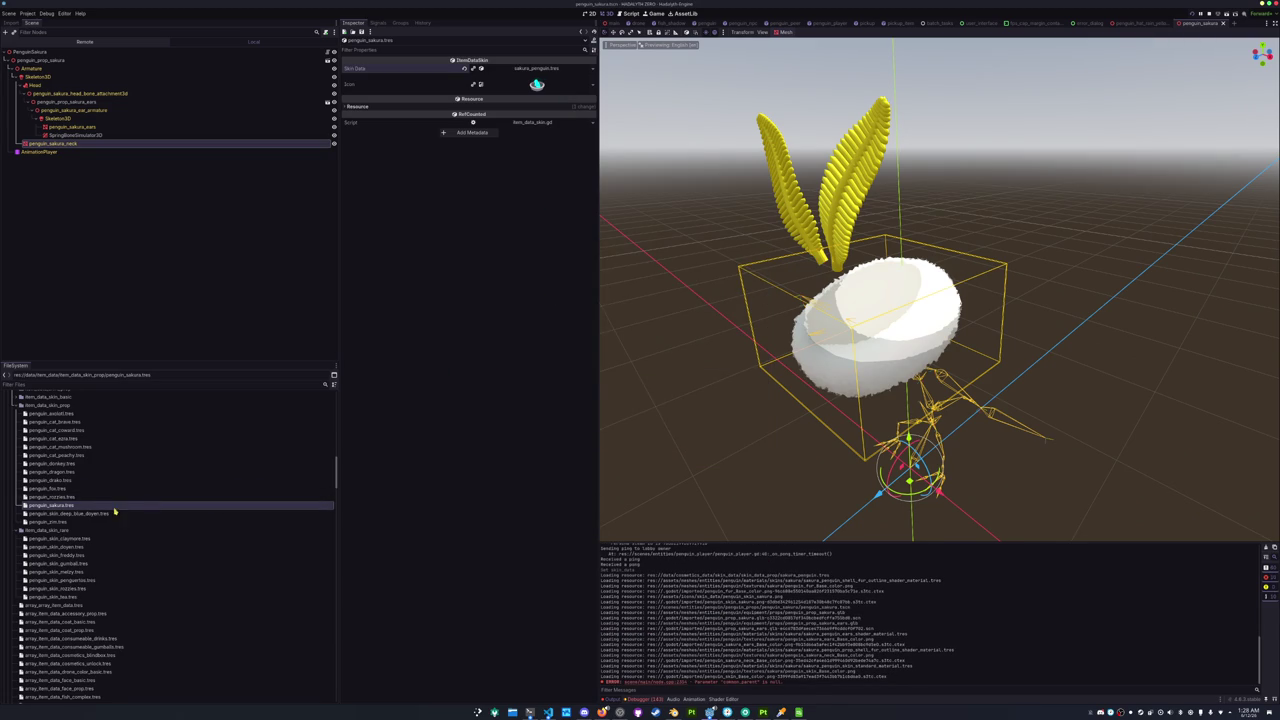
pyautogui.scroll(-3, 97, 505)
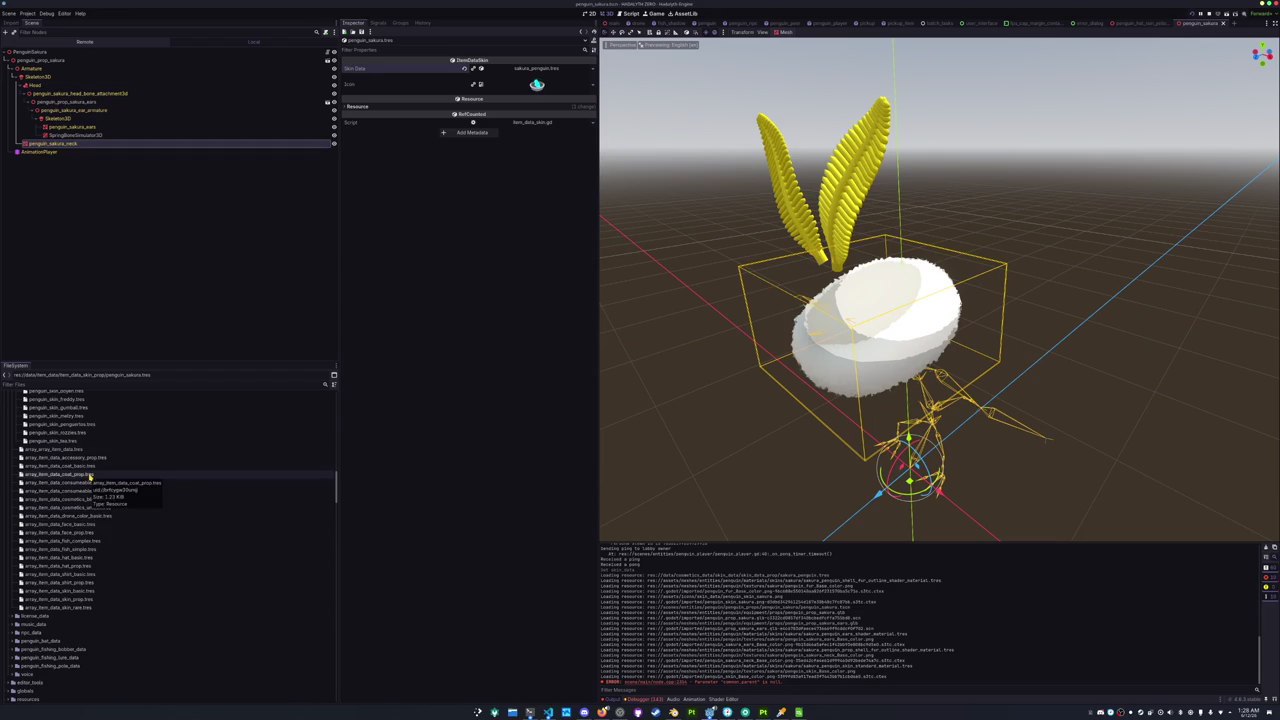
# Open array_item_data_skin_prop.tres from the FileSystem dock.
pyautogui.click(88, 475)
pyautogui.click(70, 566)
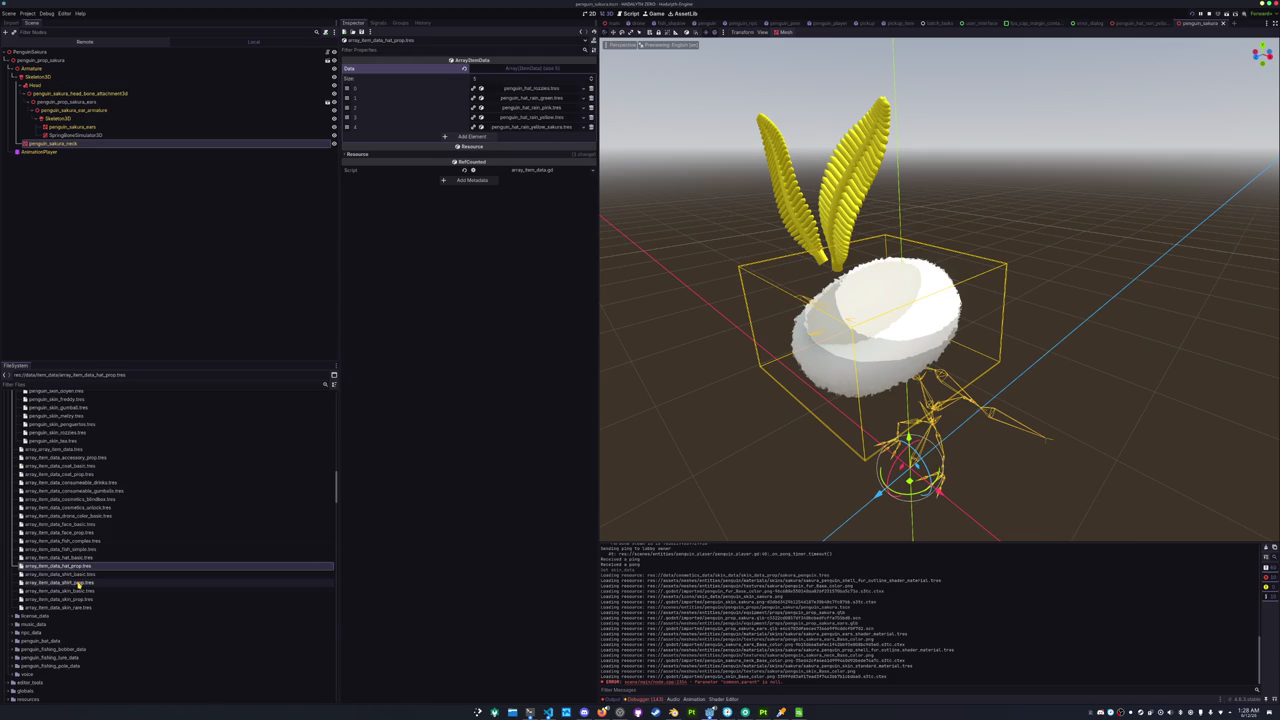
pyautogui.click(78, 582)
pyautogui.click(78, 590)
pyautogui.click(78, 599)
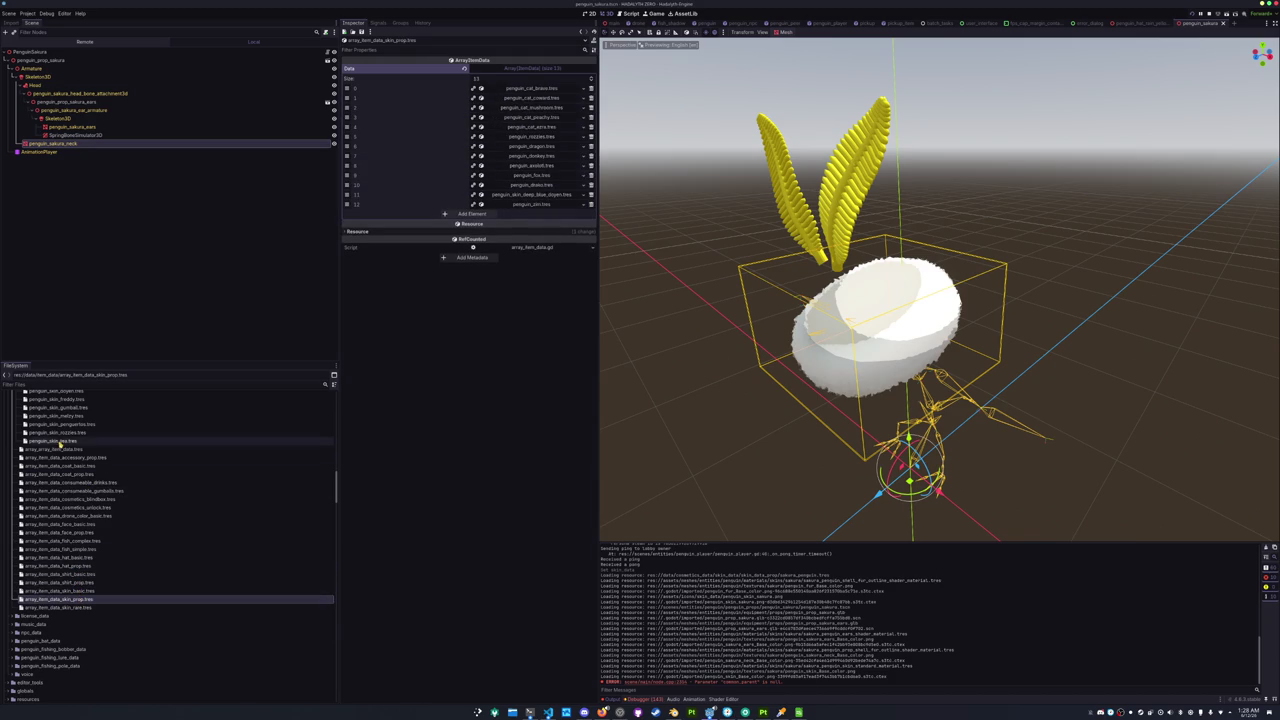
# Add penguin_sakura.tres as element 13 of the Data array and save.
pyautogui.scroll(1, 58, 442)
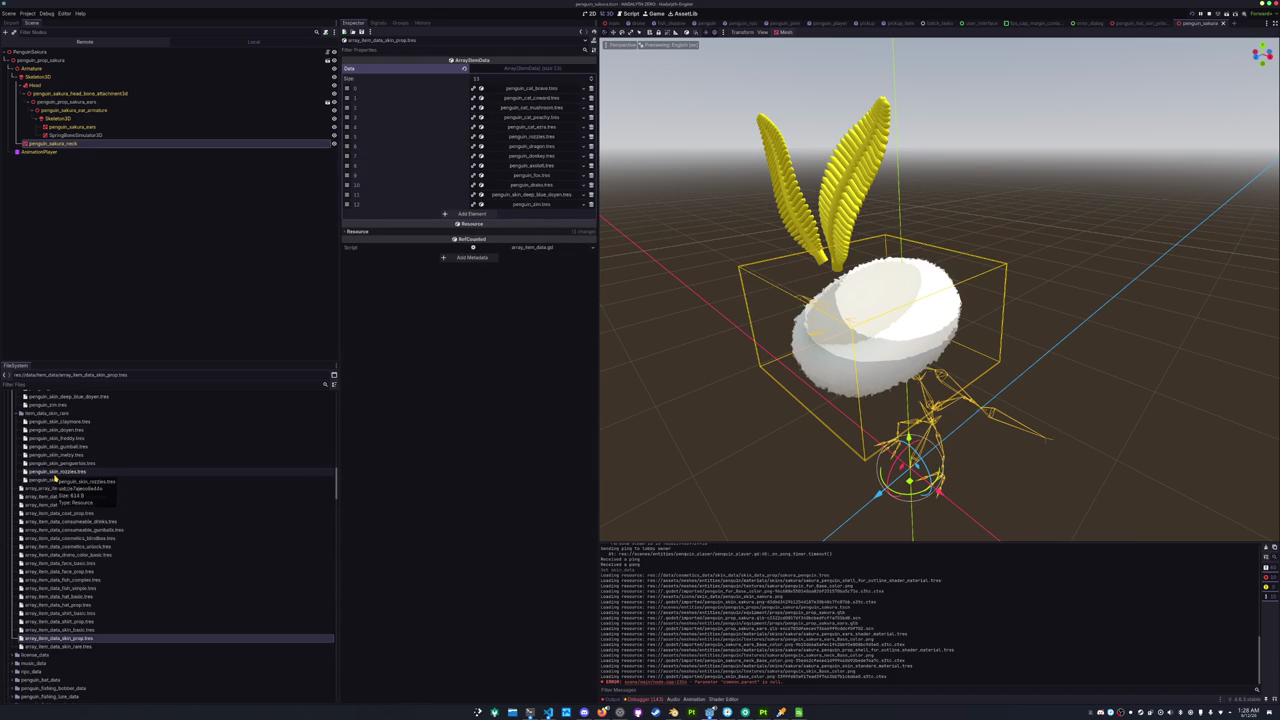
pyautogui.scroll(1, 55, 476)
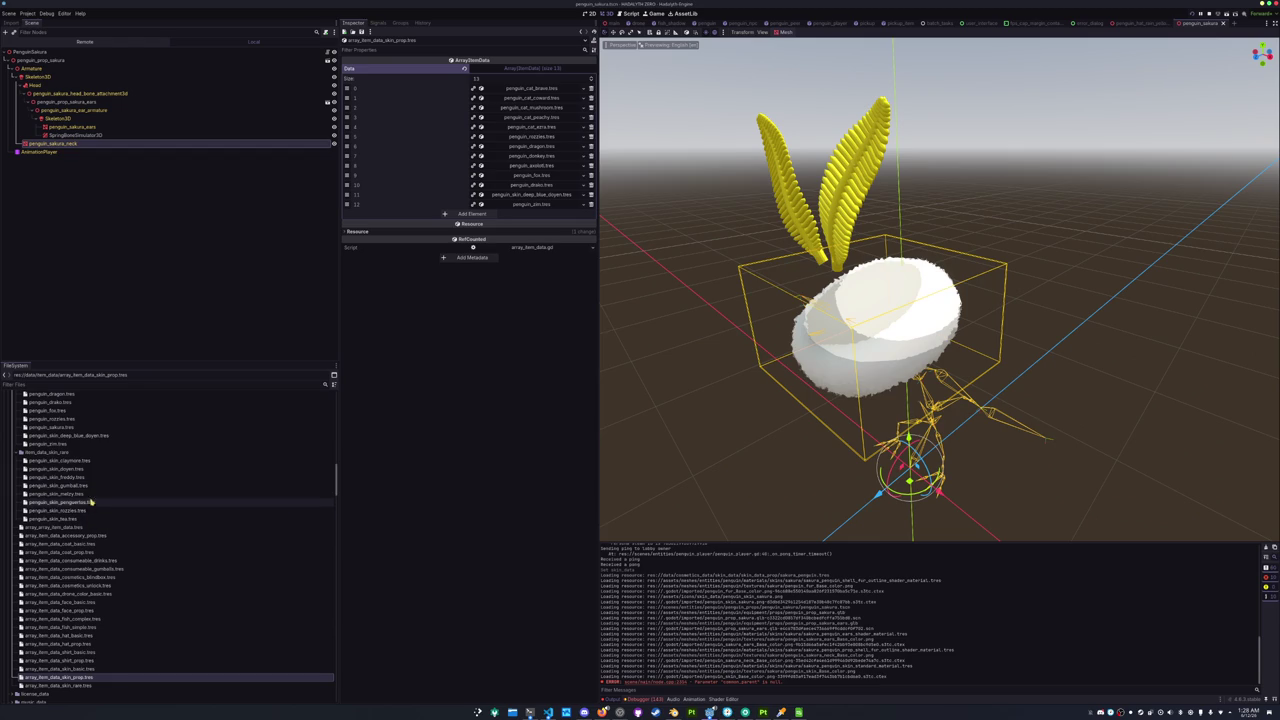
pyautogui.scroll(1, 89, 480)
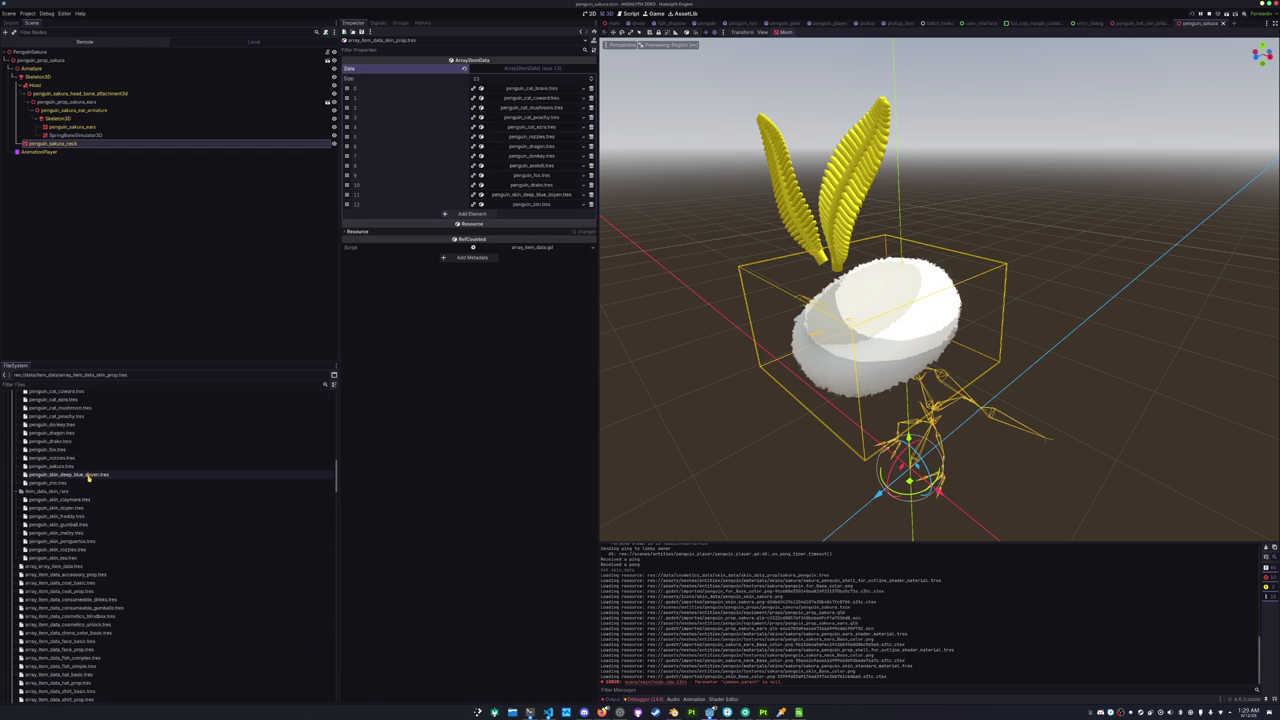
pyautogui.scroll(1, 92, 468)
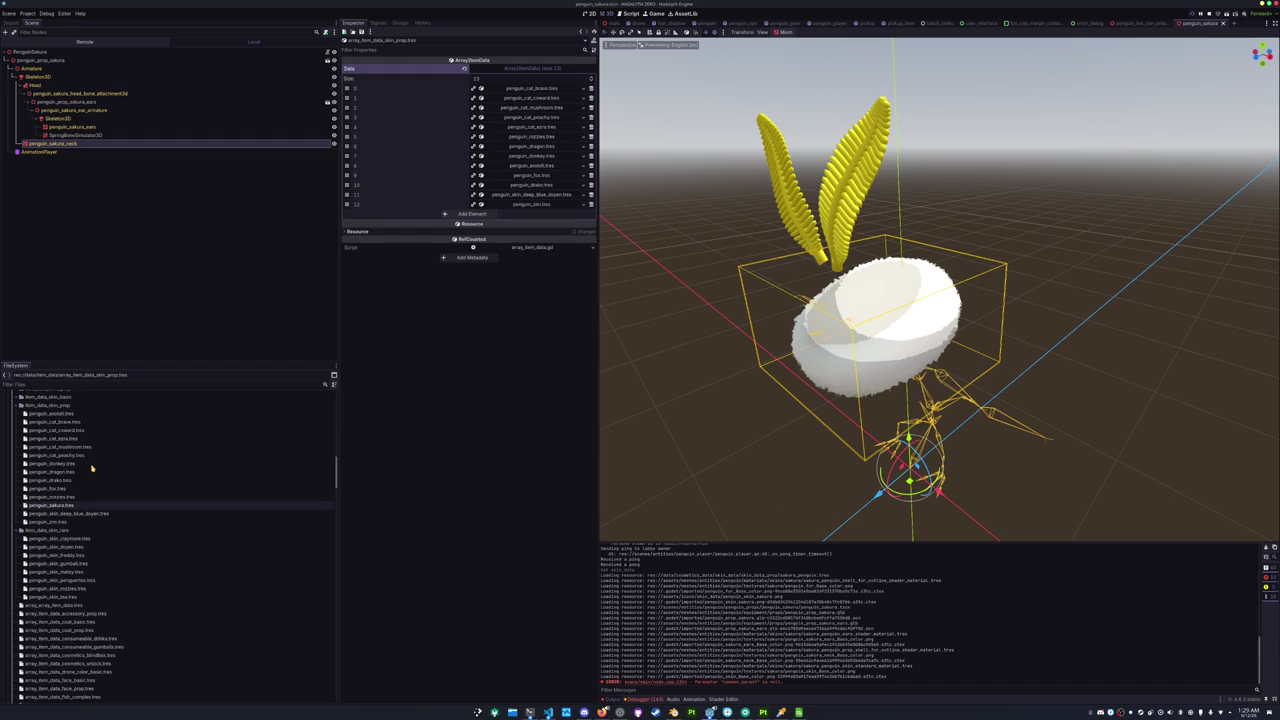
pyautogui.moveTo(56, 506)
pyautogui.mouseDown()
pyautogui.moveTo(216, 455)
pyautogui.moveTo(495, 224)
pyautogui.moveTo(461, 215)
pyautogui.moveTo(455, 238)
pyautogui.mouseUp()
pyautogui.hotkey('ctrl', 's')
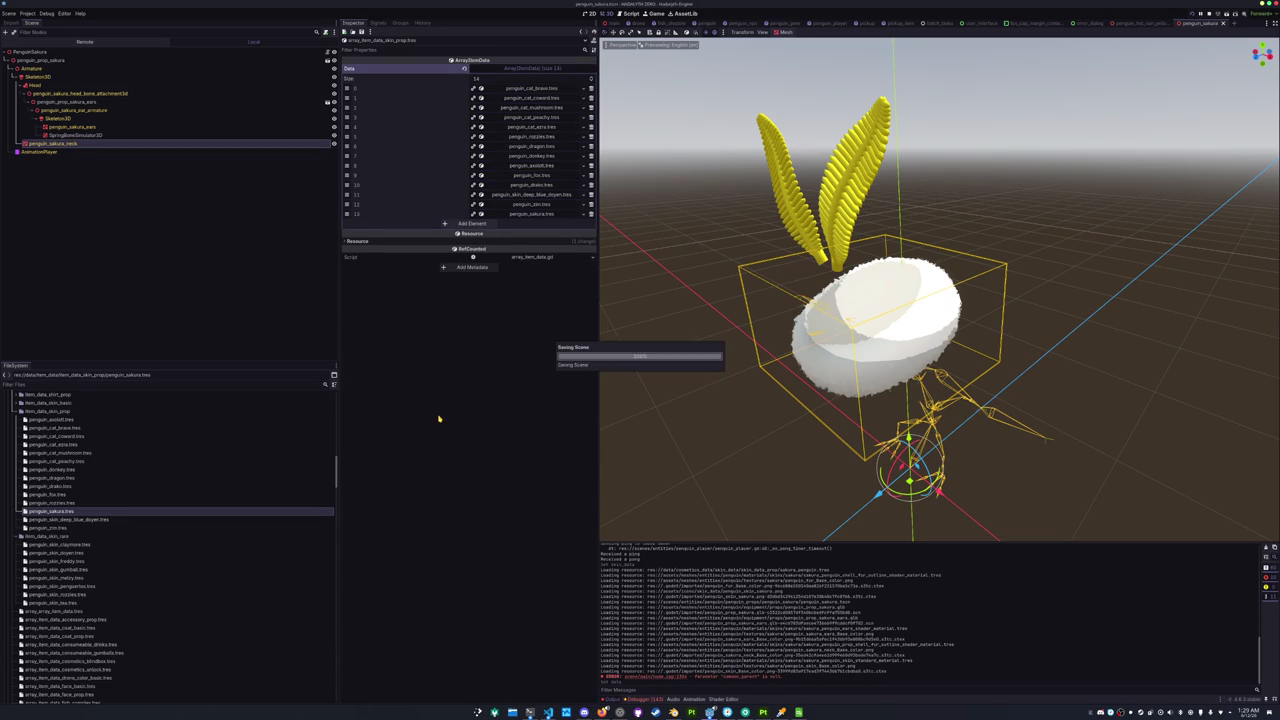
# Run the game, start singleplayer, and walk the penguin around the map.
pyautogui.press('F5')
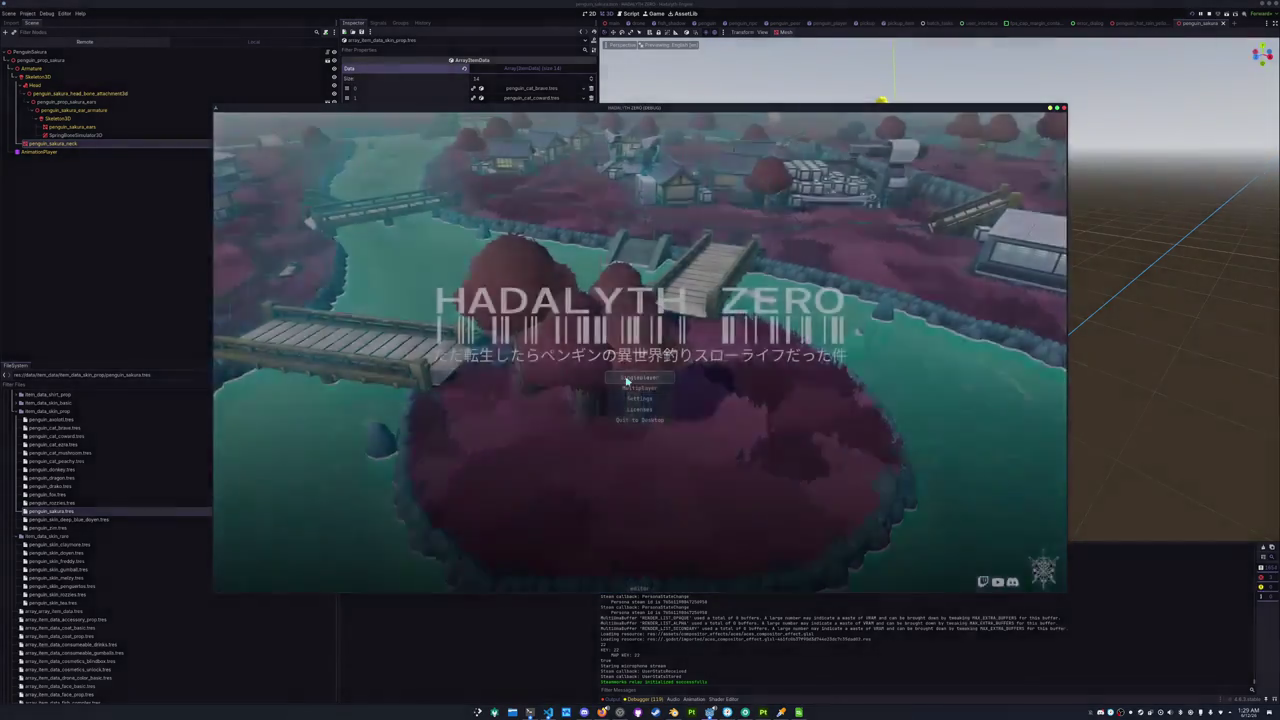
pyautogui.click(627, 379)
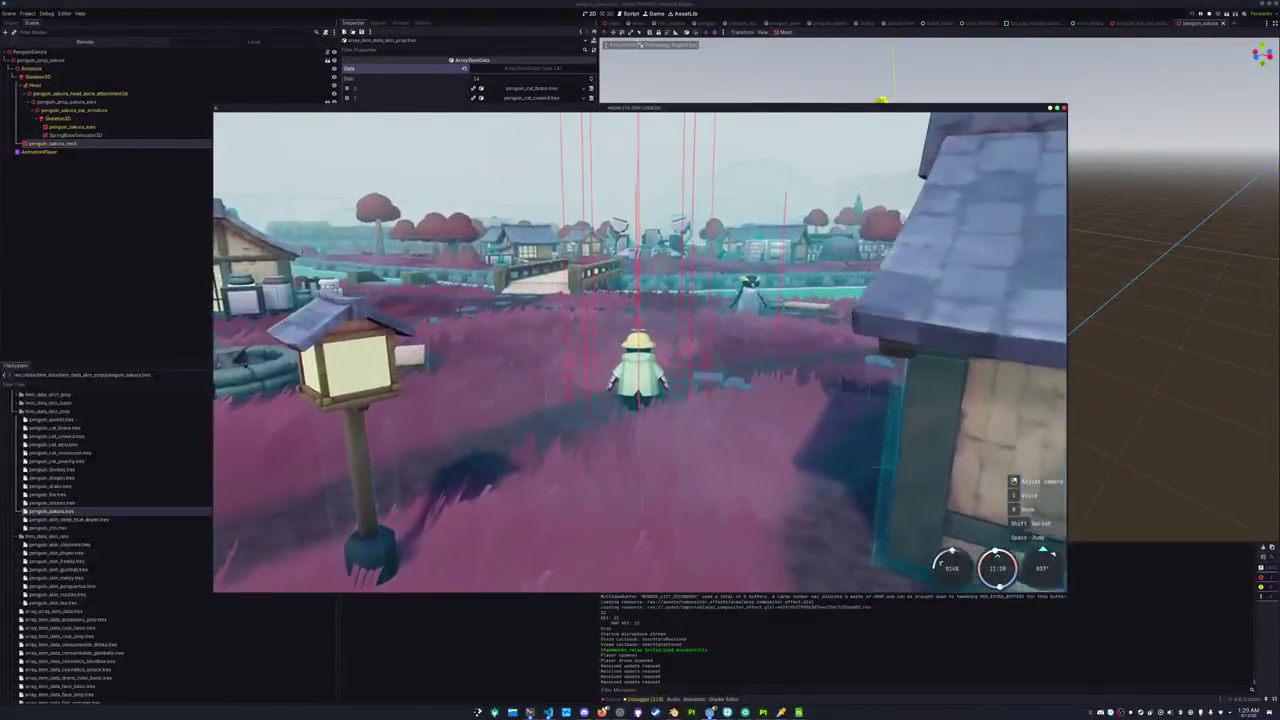
pyautogui.press('d')
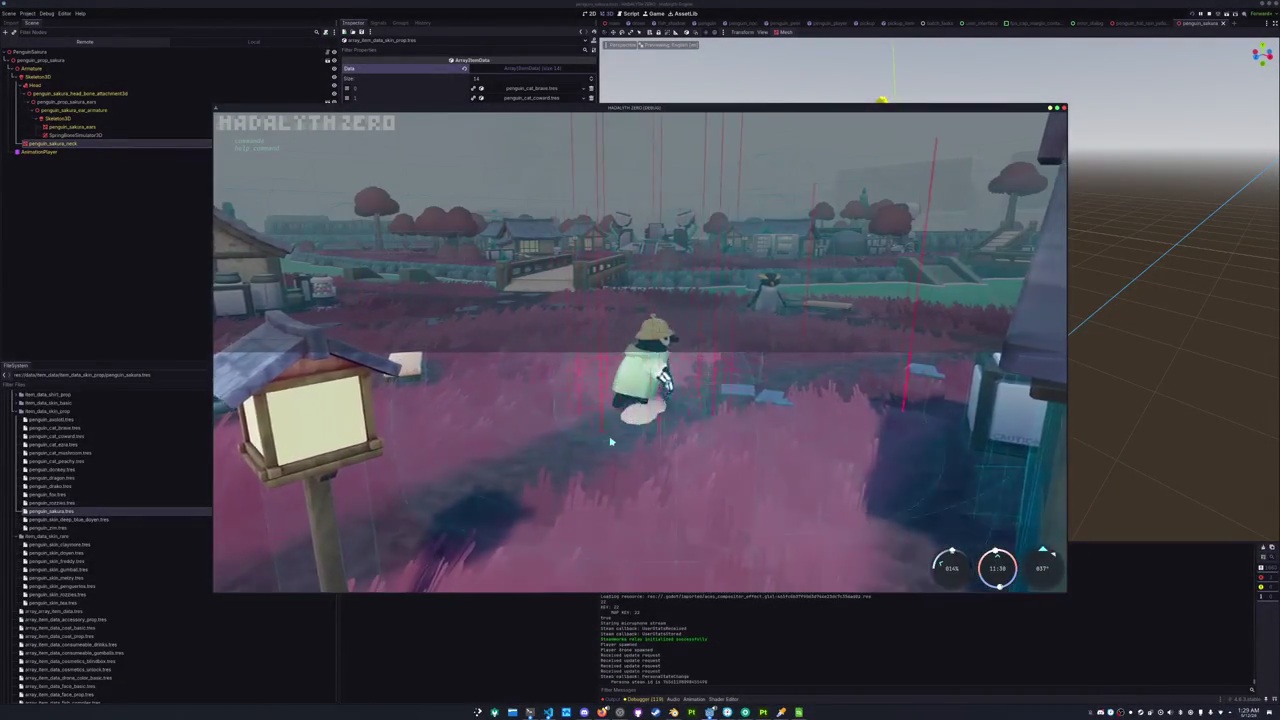
pyautogui.press('a')
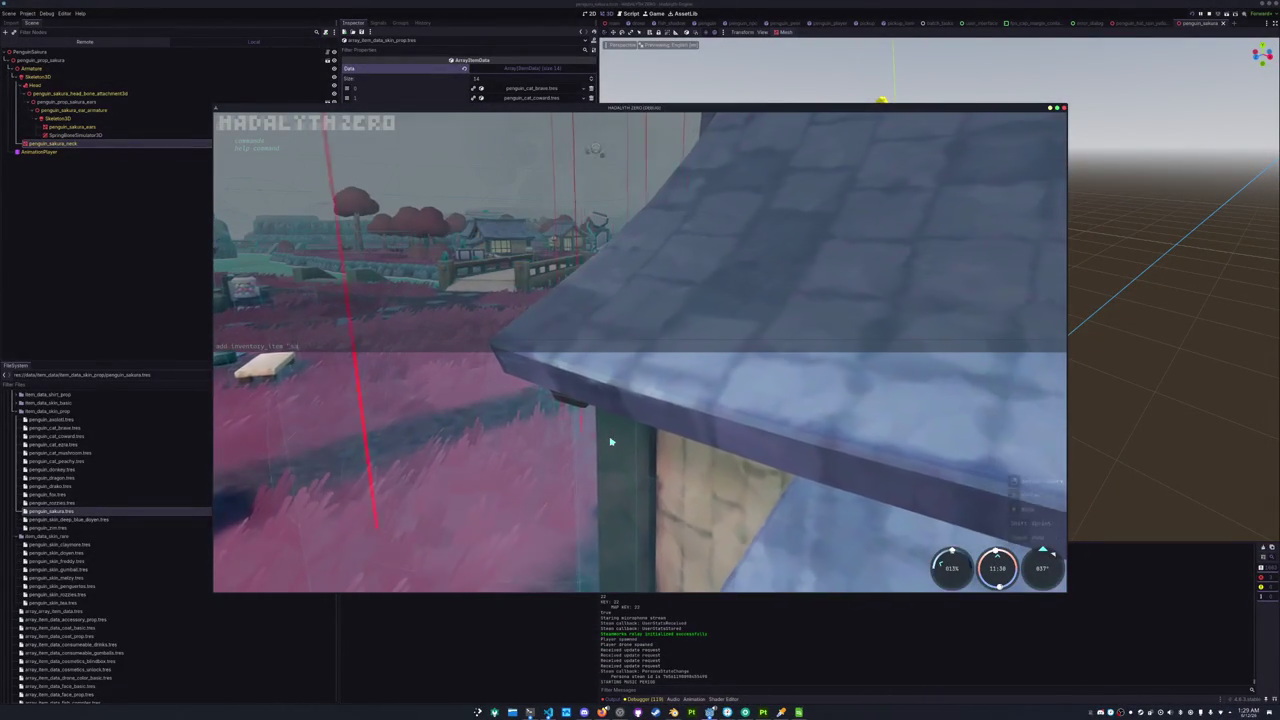
pyautogui.press('a')
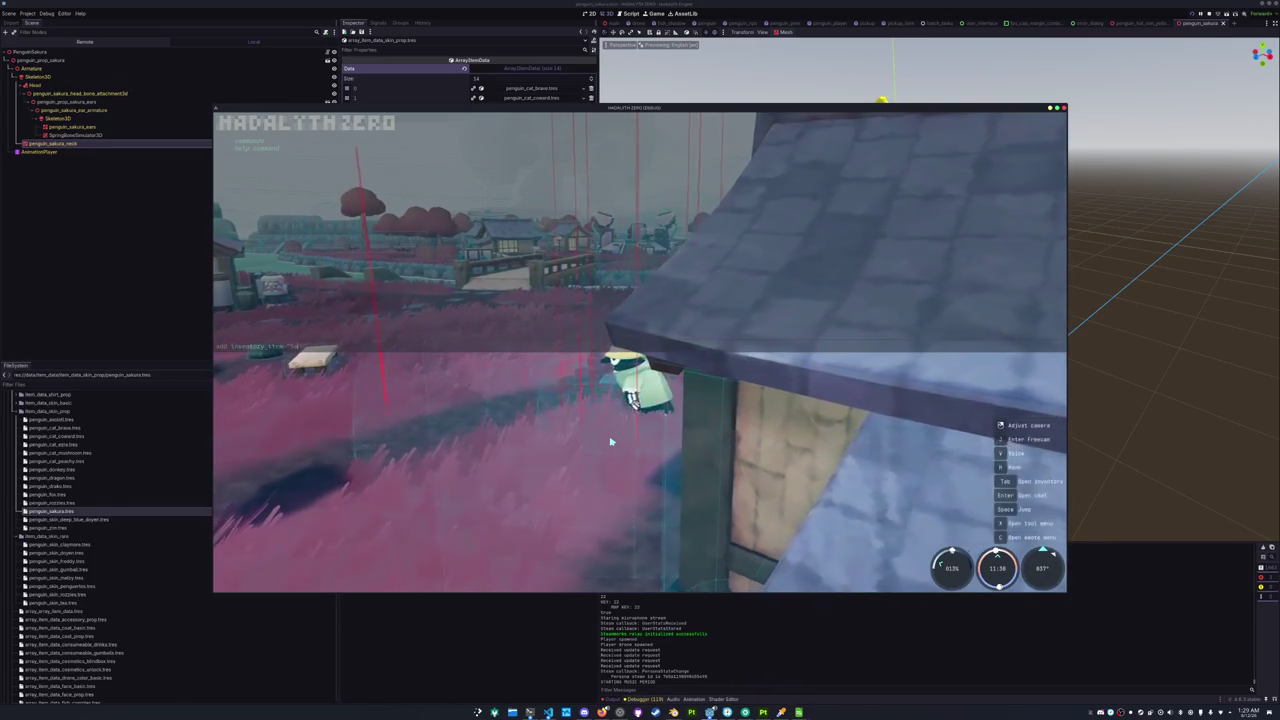
pyautogui.press('a')
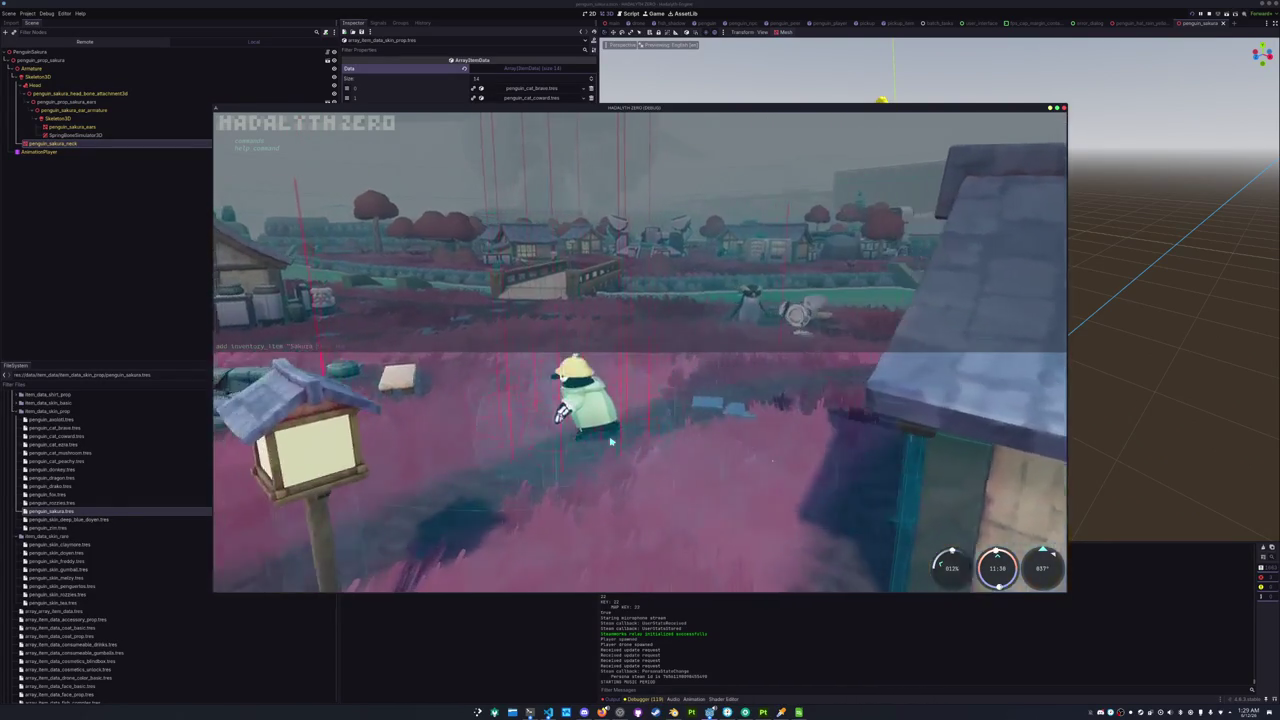
pyautogui.press('Return')
pyautogui.press('Escape')
pyautogui.press('s')
# Use the Sakura unlock item from the inventory and view the Penguin cosmetics.
pyautogui.press('Tab')
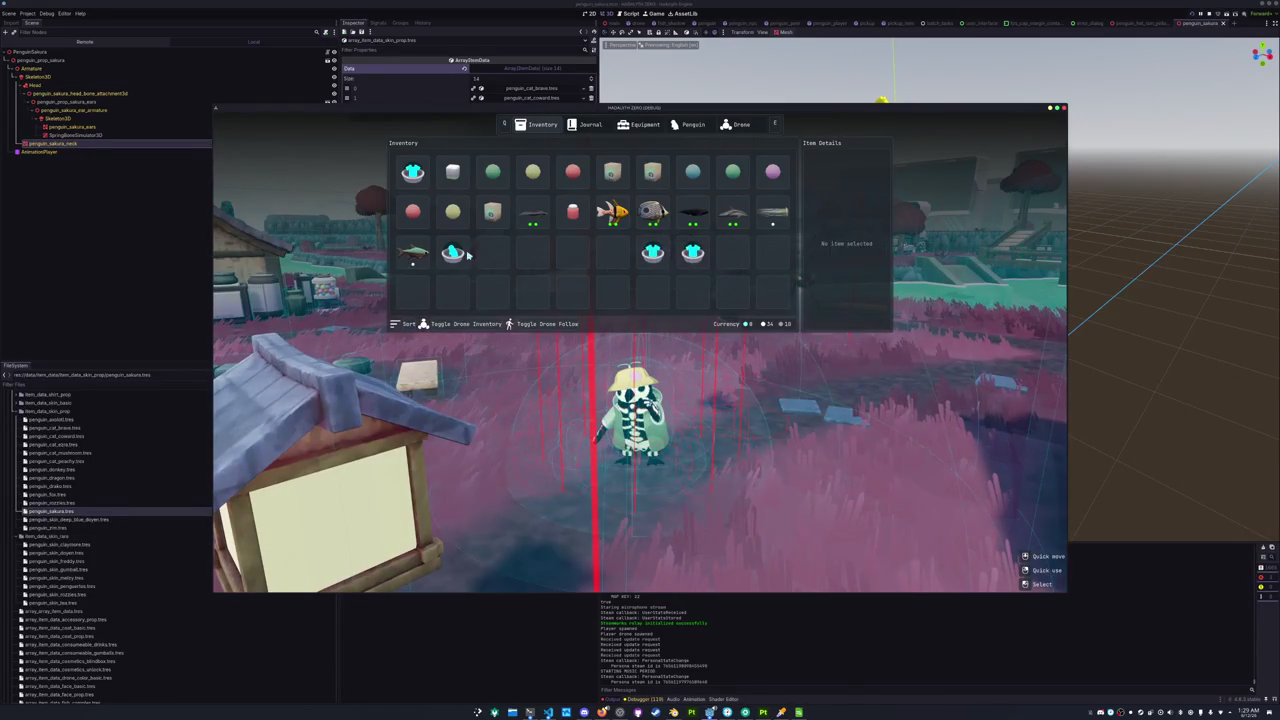
pyautogui.rightClick(452, 252)
pyautogui.press('e')
pyautogui.press('e')
pyautogui.press('e')
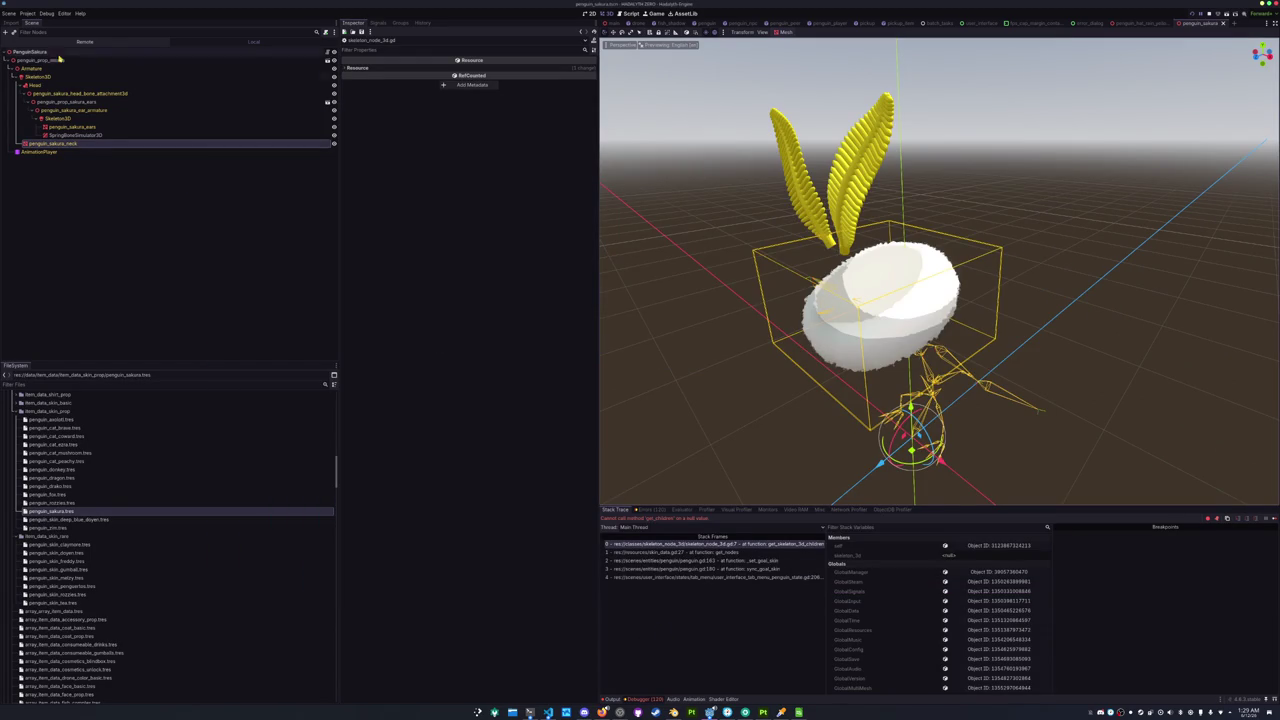
# Assign Skeleton3D to the PenguinSakura root's Skeleton 3D property and relaunch the game.
pyautogui.click(59, 59)
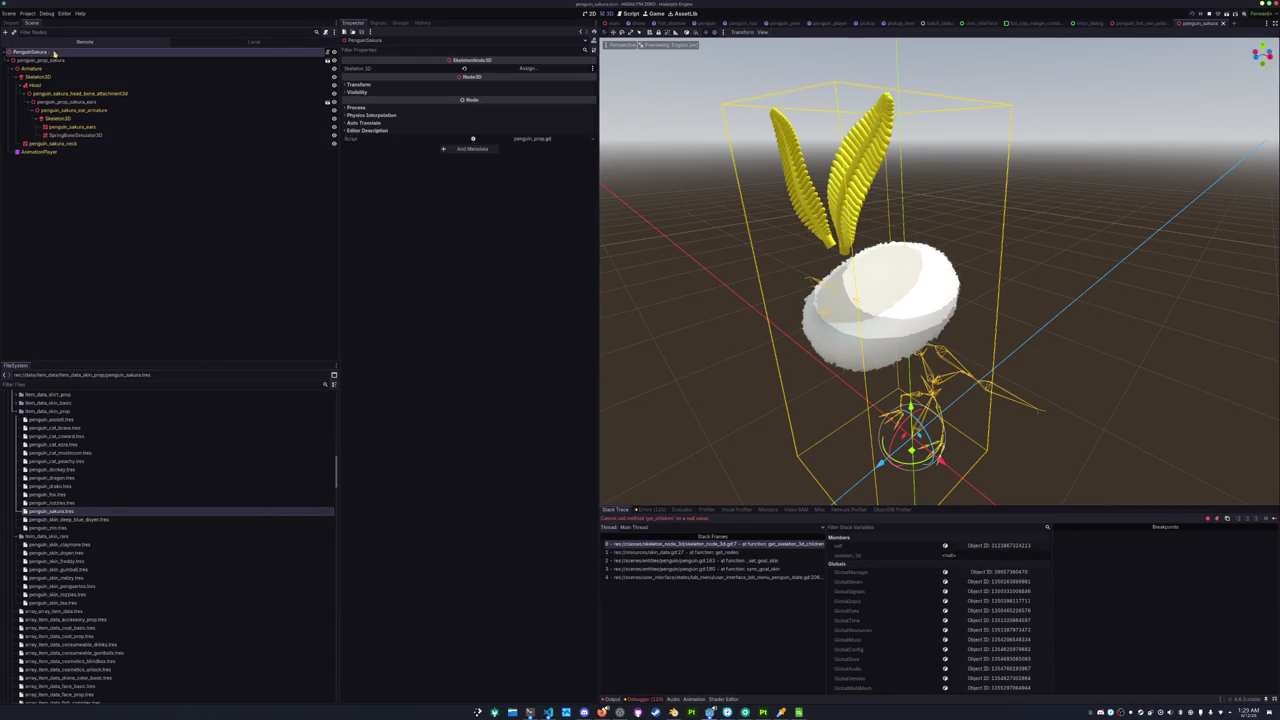
pyautogui.click(527, 68)
pyautogui.click(630, 289)
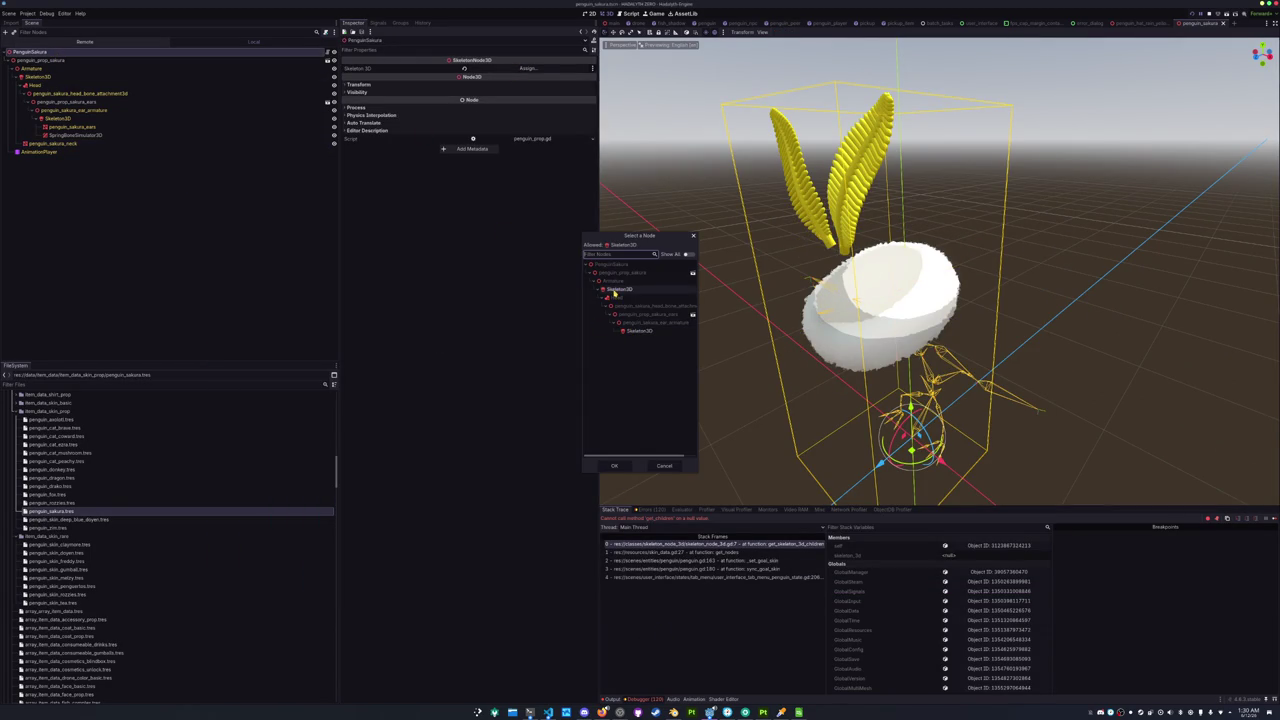
pyautogui.doubleClick(630, 289)
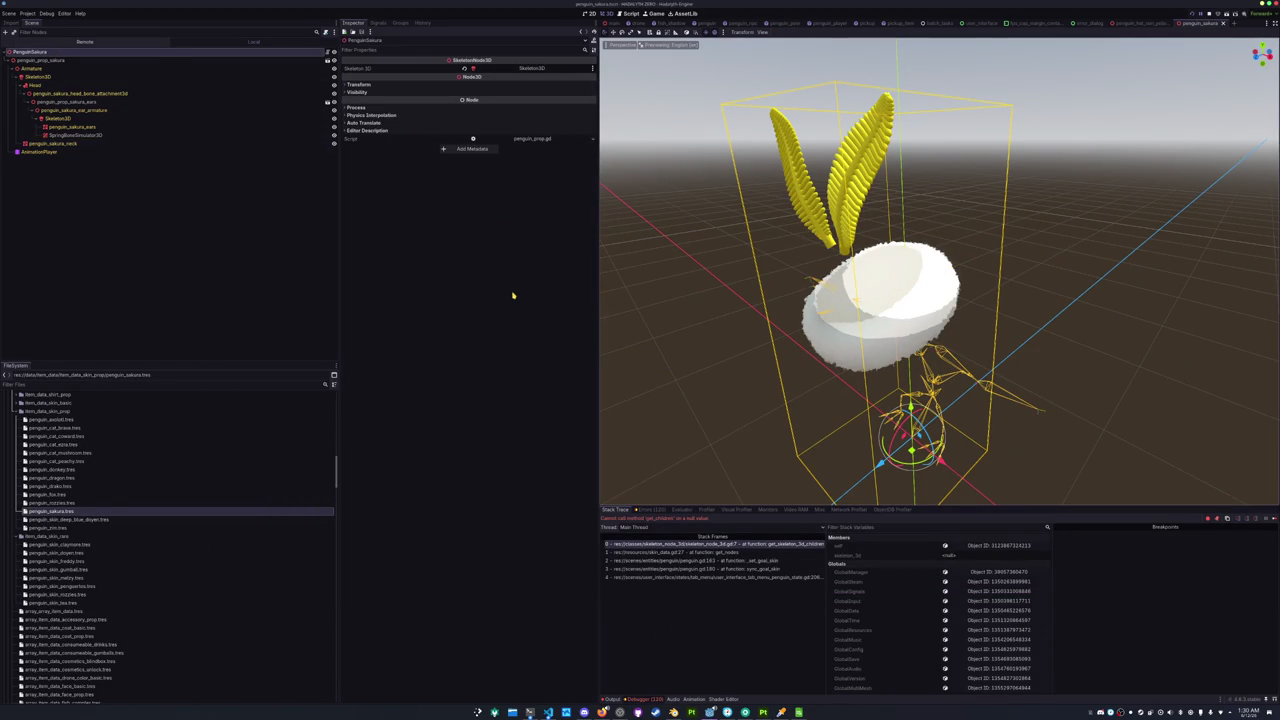
pyautogui.press('F5')
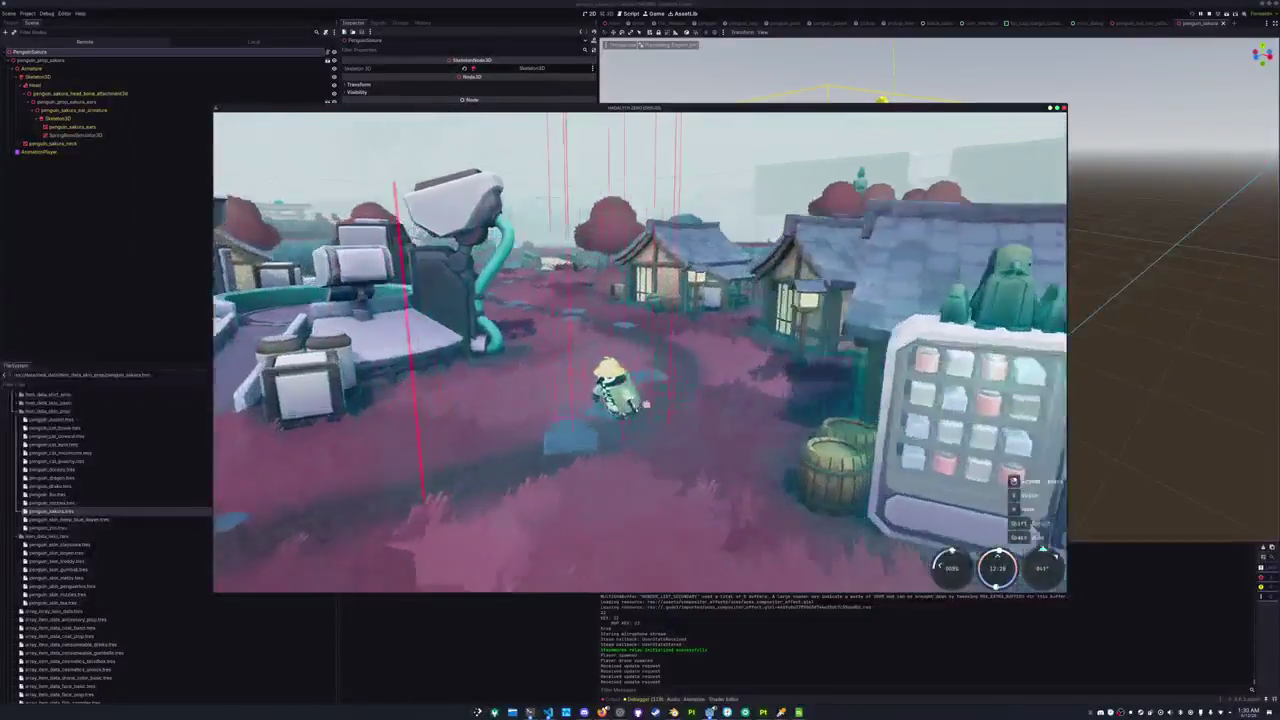
# Equip the bunny-eared Sakura skin and a yellow shirt from the Penguin tab, then close the inventory.
pyautogui.press('Tab')
pyautogui.click(690, 124)
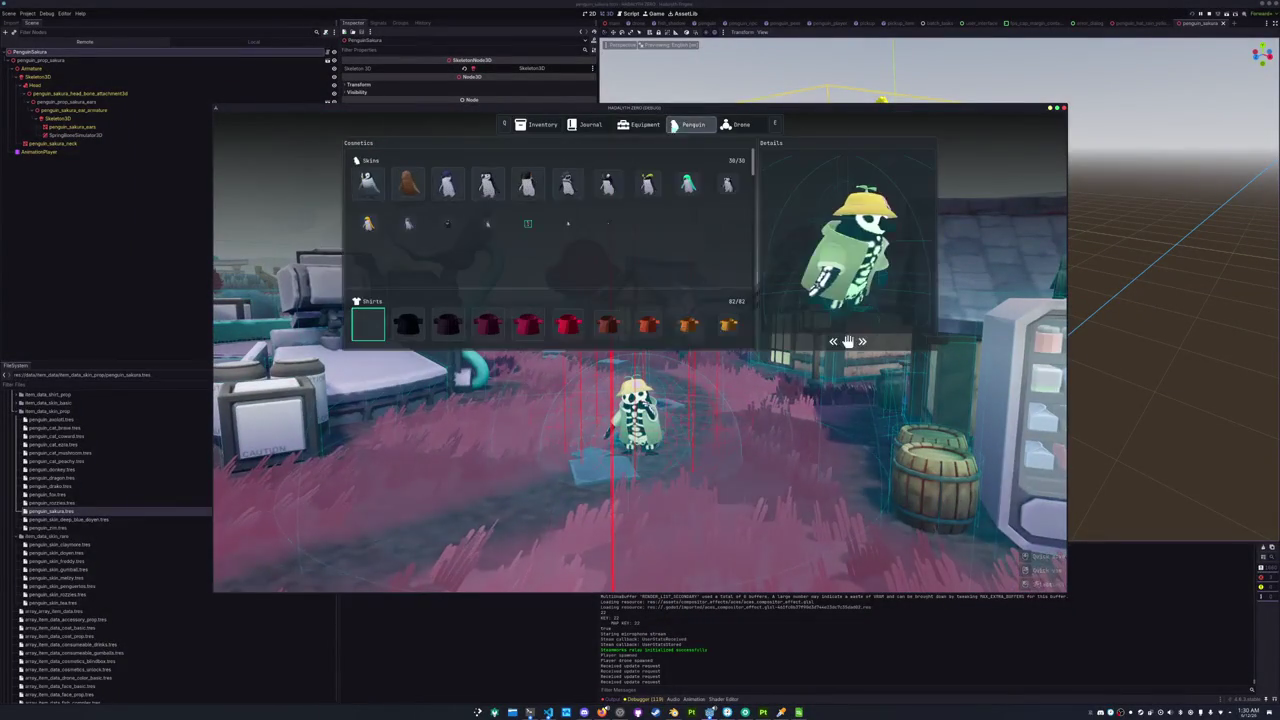
pyautogui.click(727, 262)
pyautogui.scroll(-2, 623, 287)
pyautogui.scroll(-6, 623, 287)
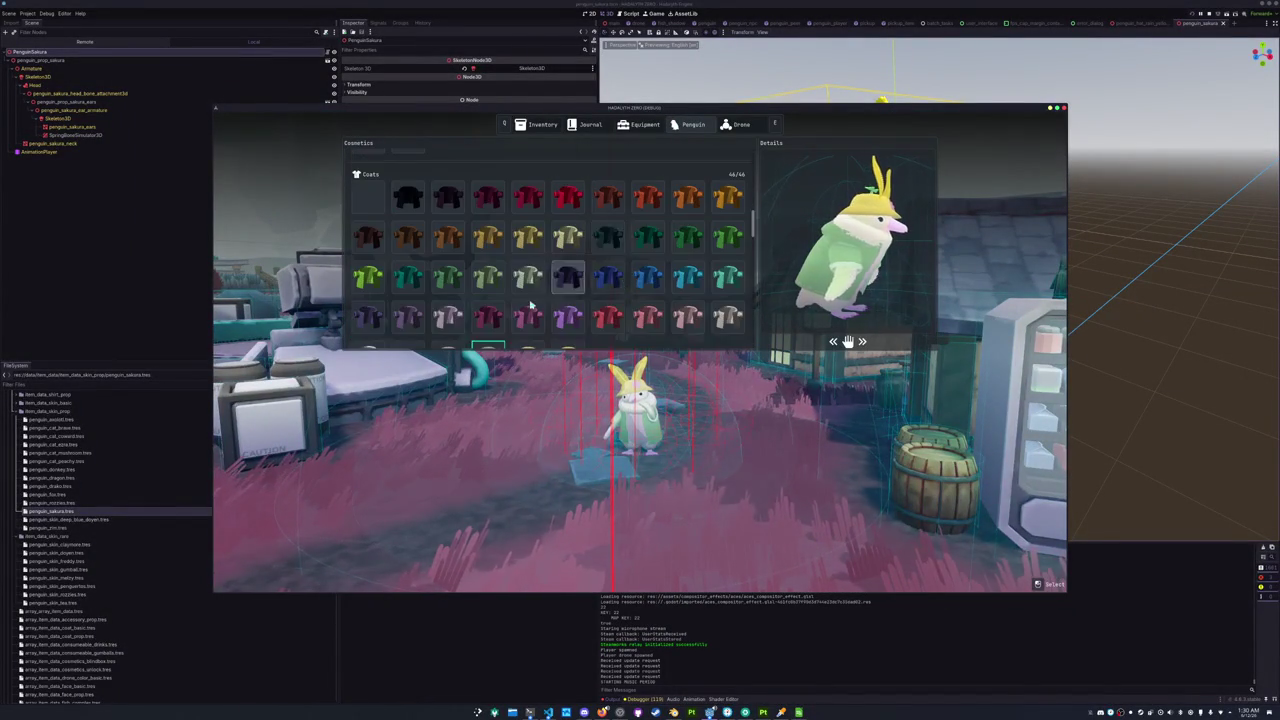
pyautogui.click(568, 235)
pyautogui.scroll(-5, 578, 255)
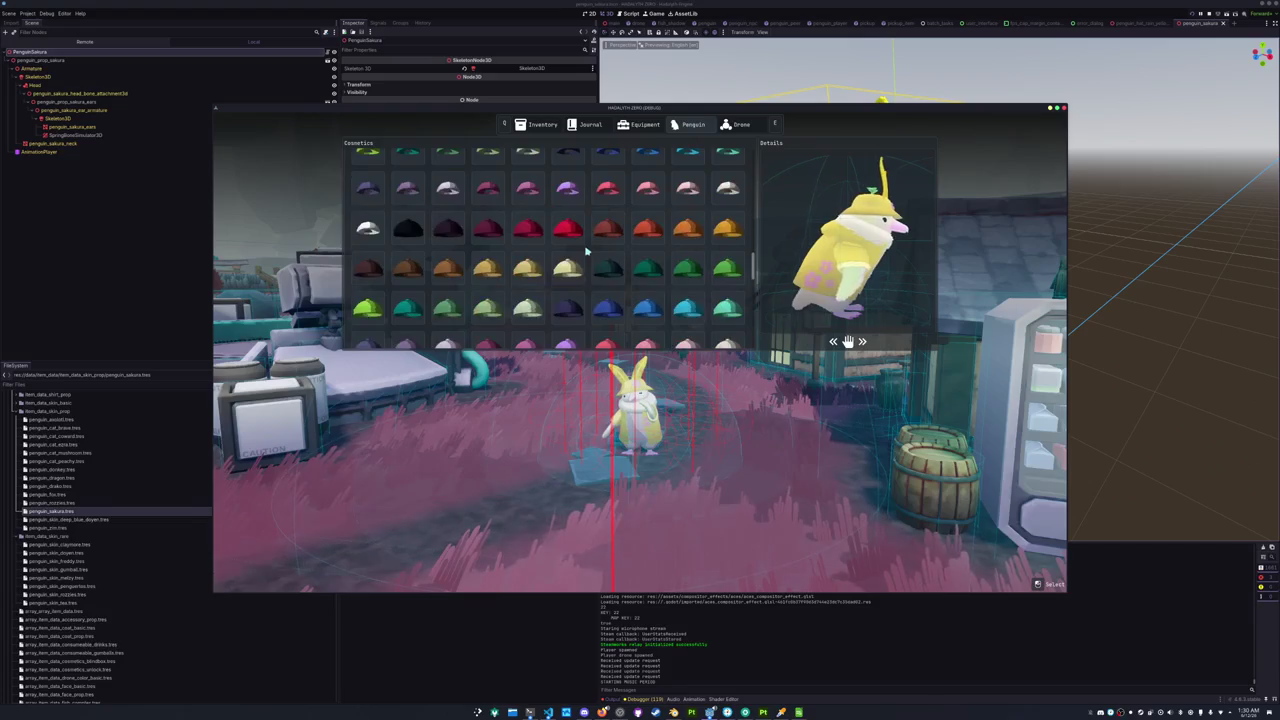
pyautogui.scroll(-2, 572, 270)
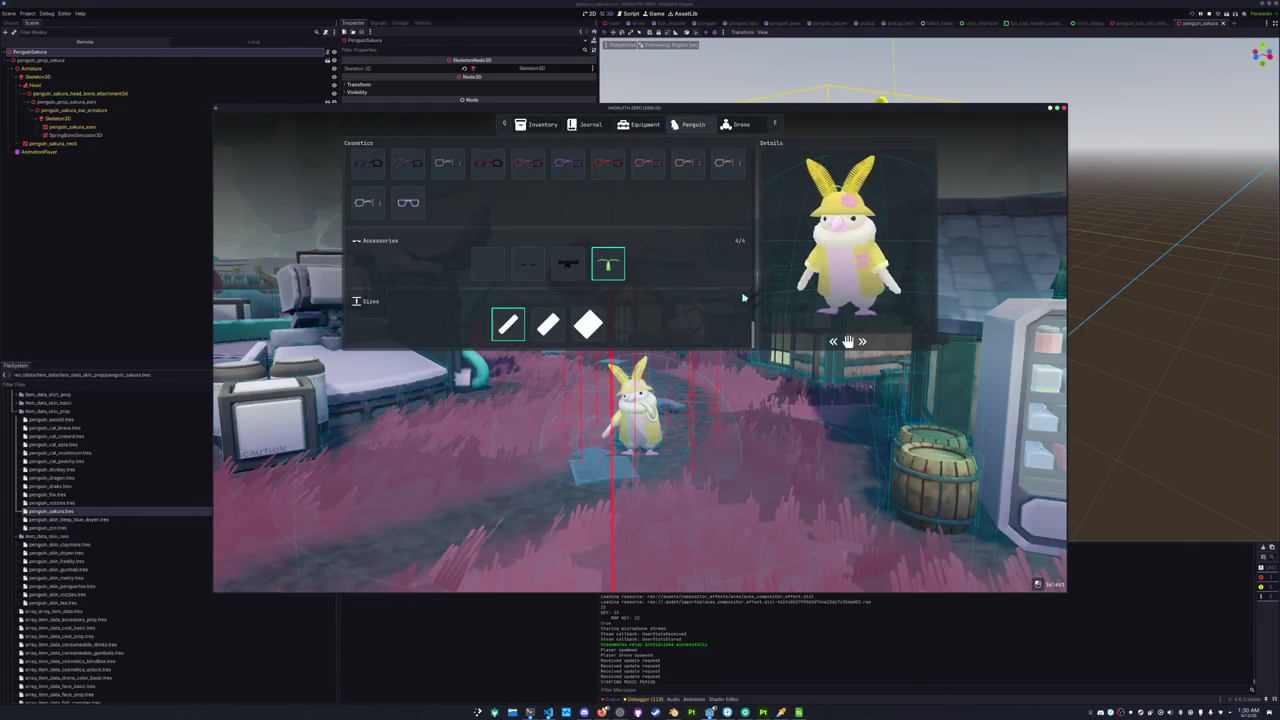
pyautogui.press('Tab')
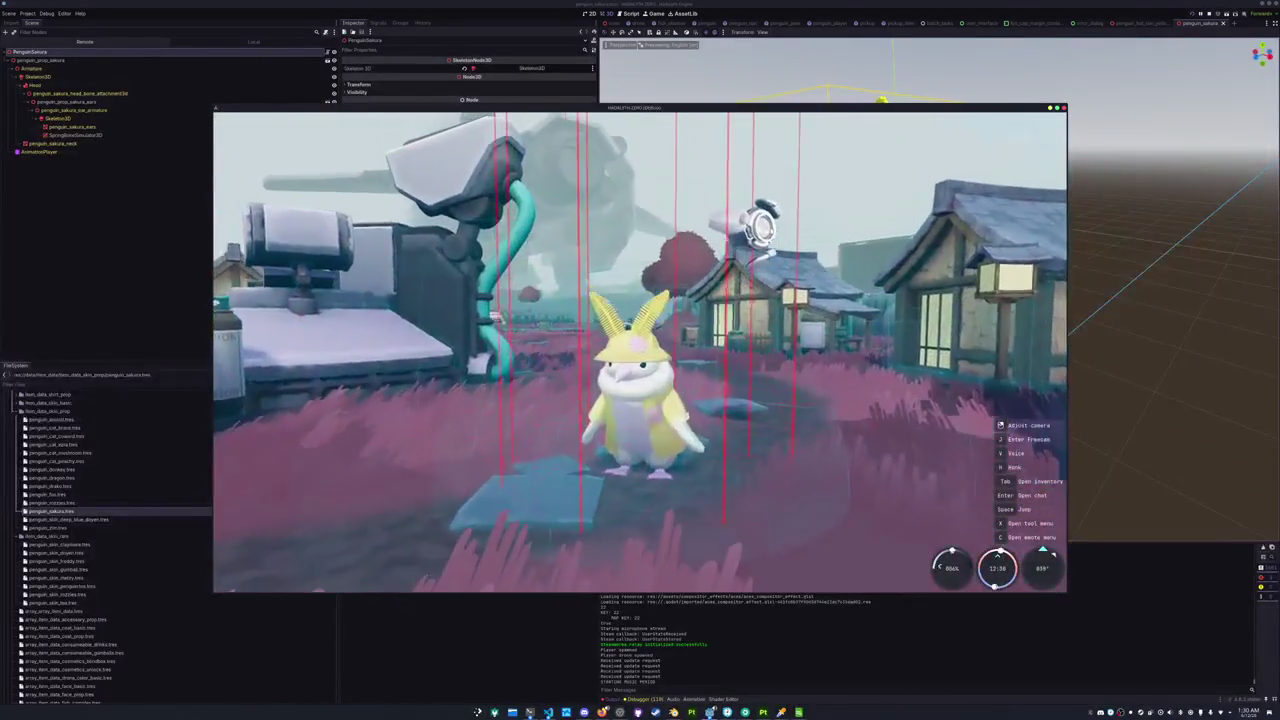
# Walk the Sakura penguin around the map with WASD, then open the Penguin cosmetics menu.
pyautogui.press('a')
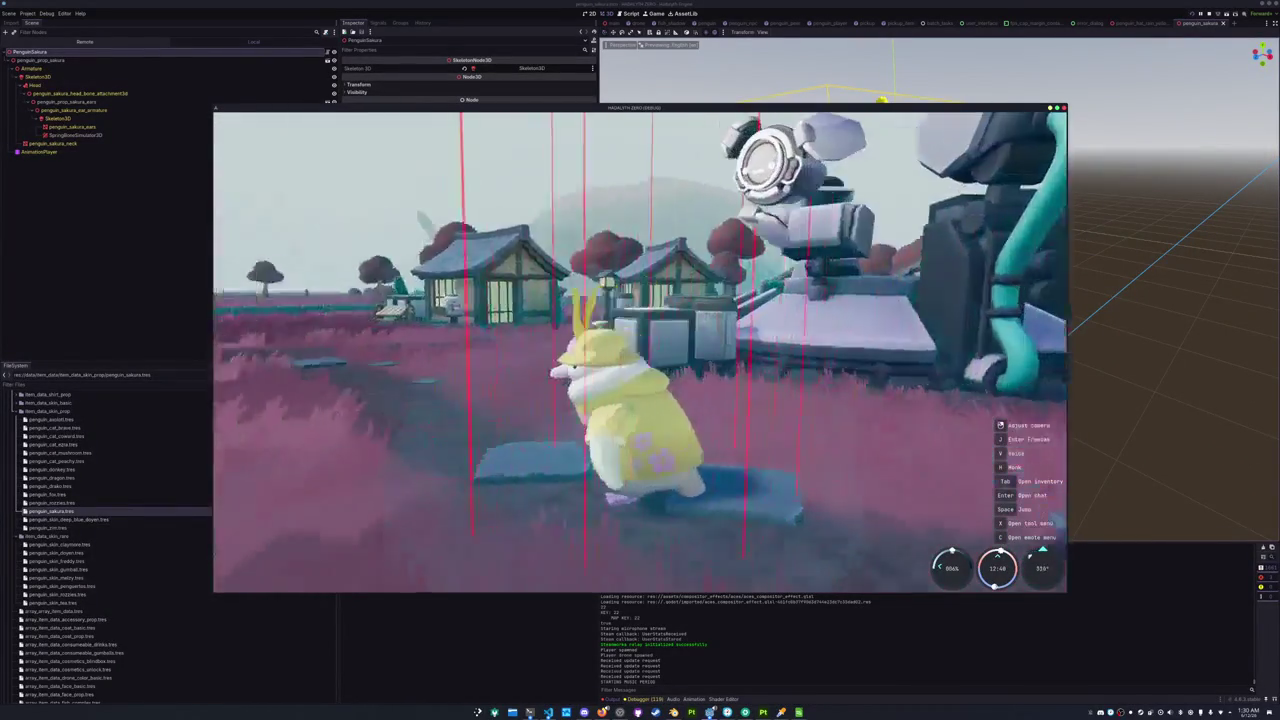
pyautogui.press('w')
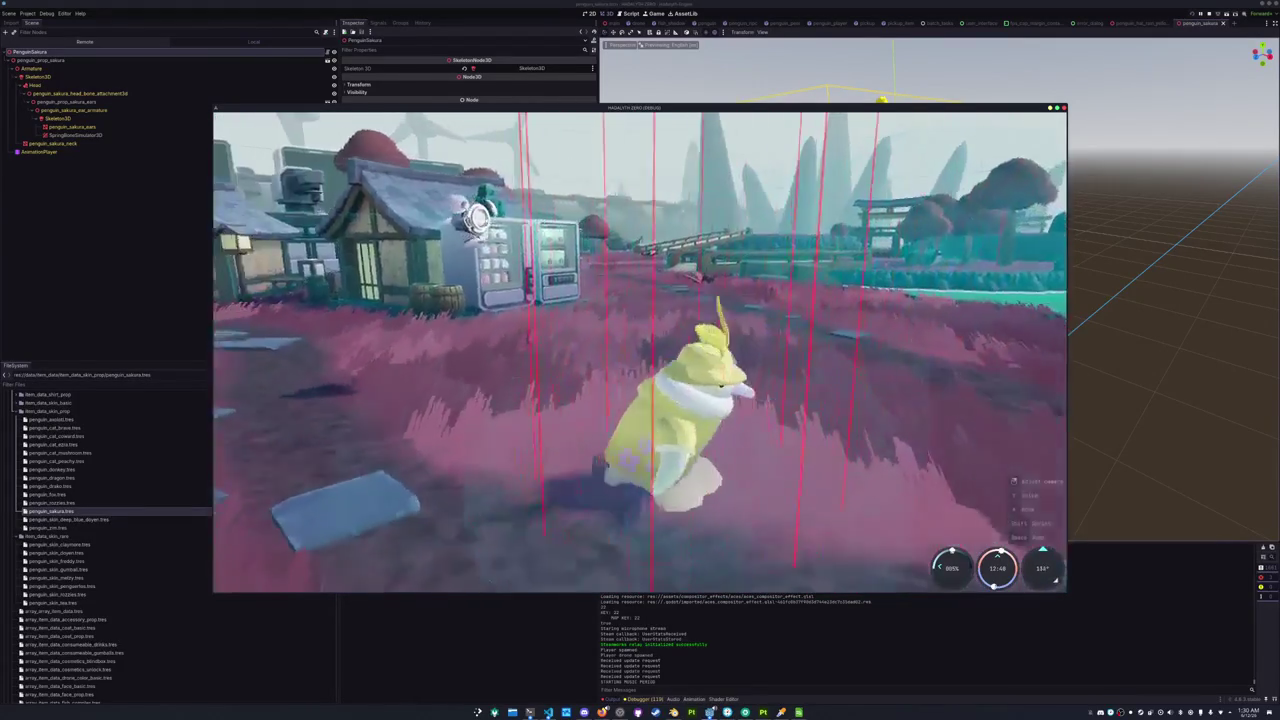
pyautogui.press('s')
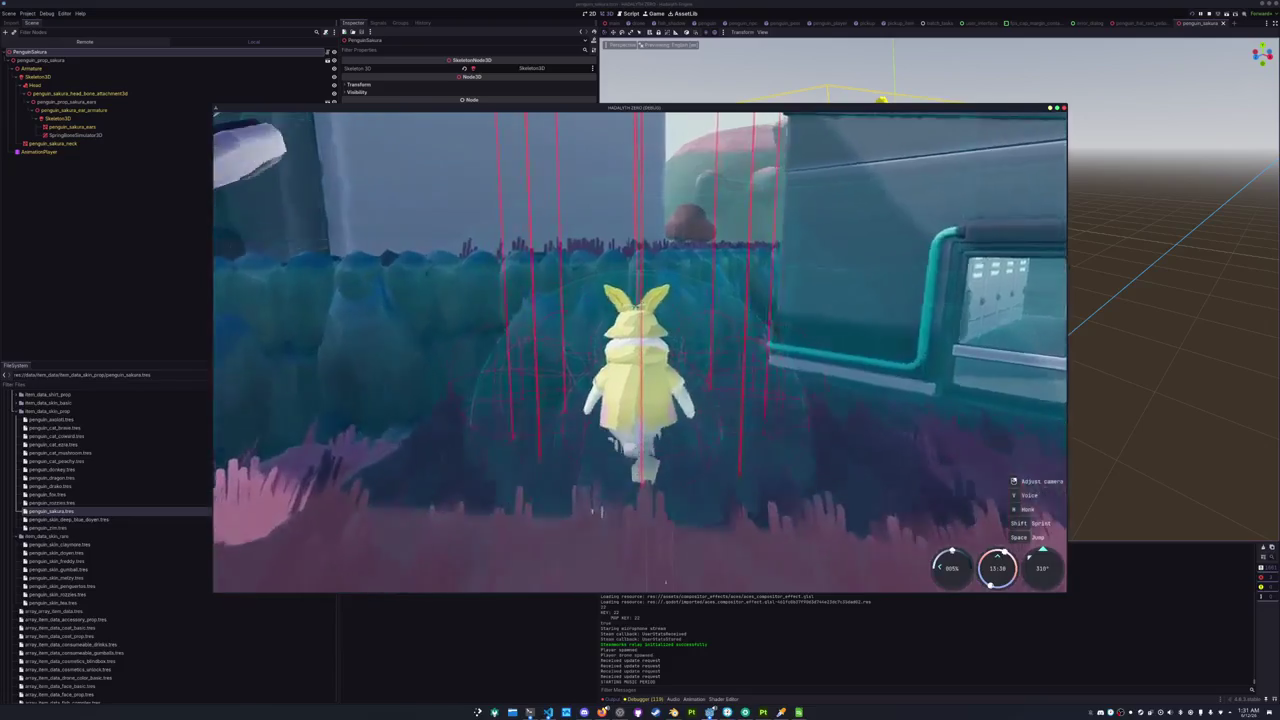
pyautogui.press('a')
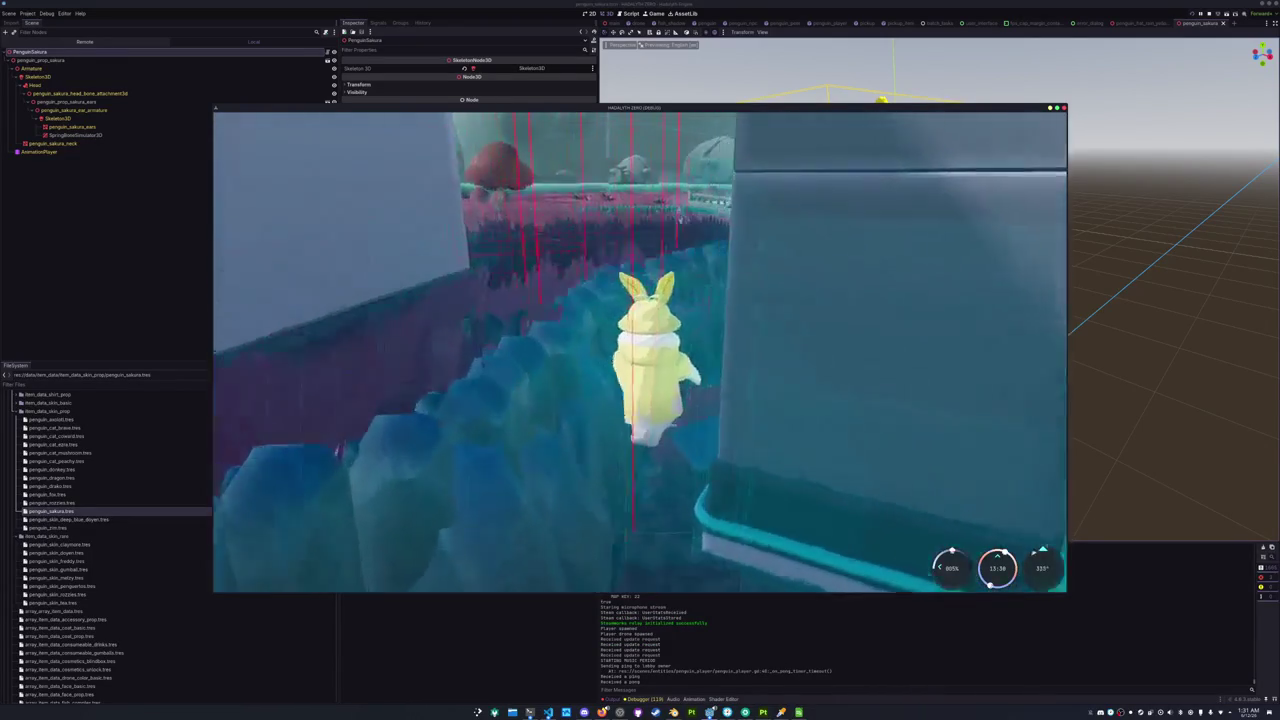
pyautogui.press('w')
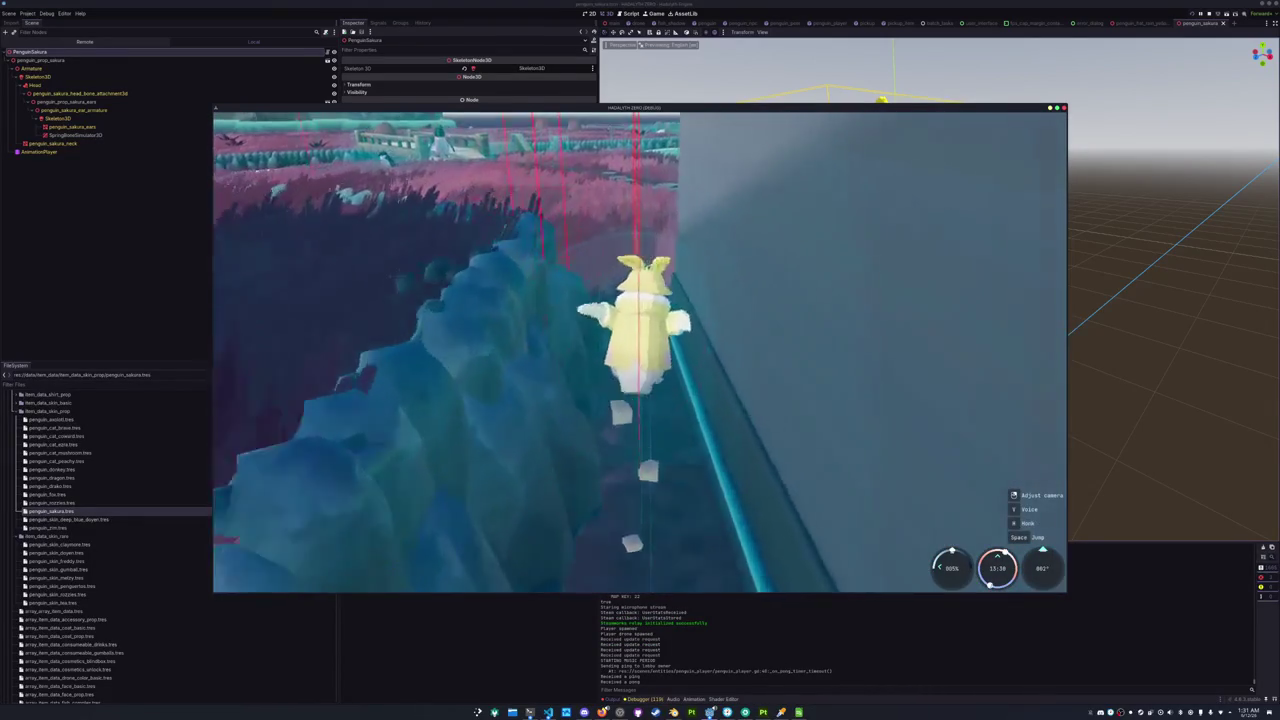
pyautogui.press('a')
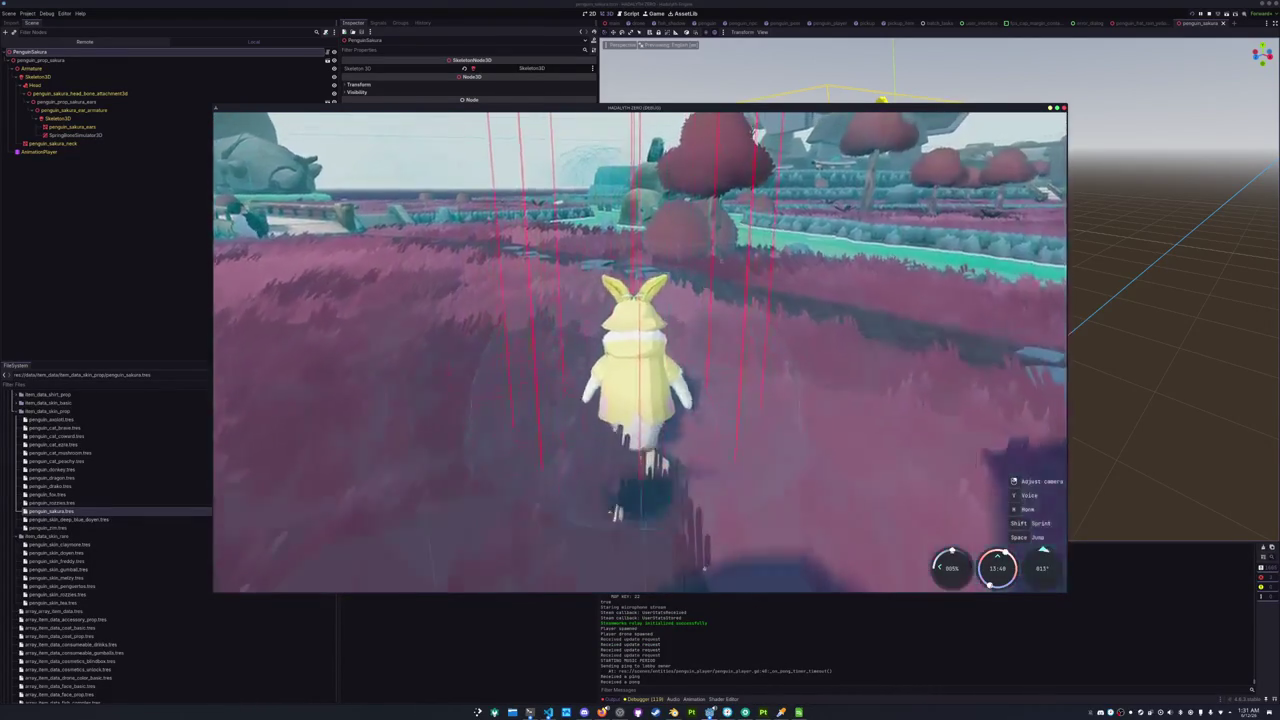
pyautogui.press('w')
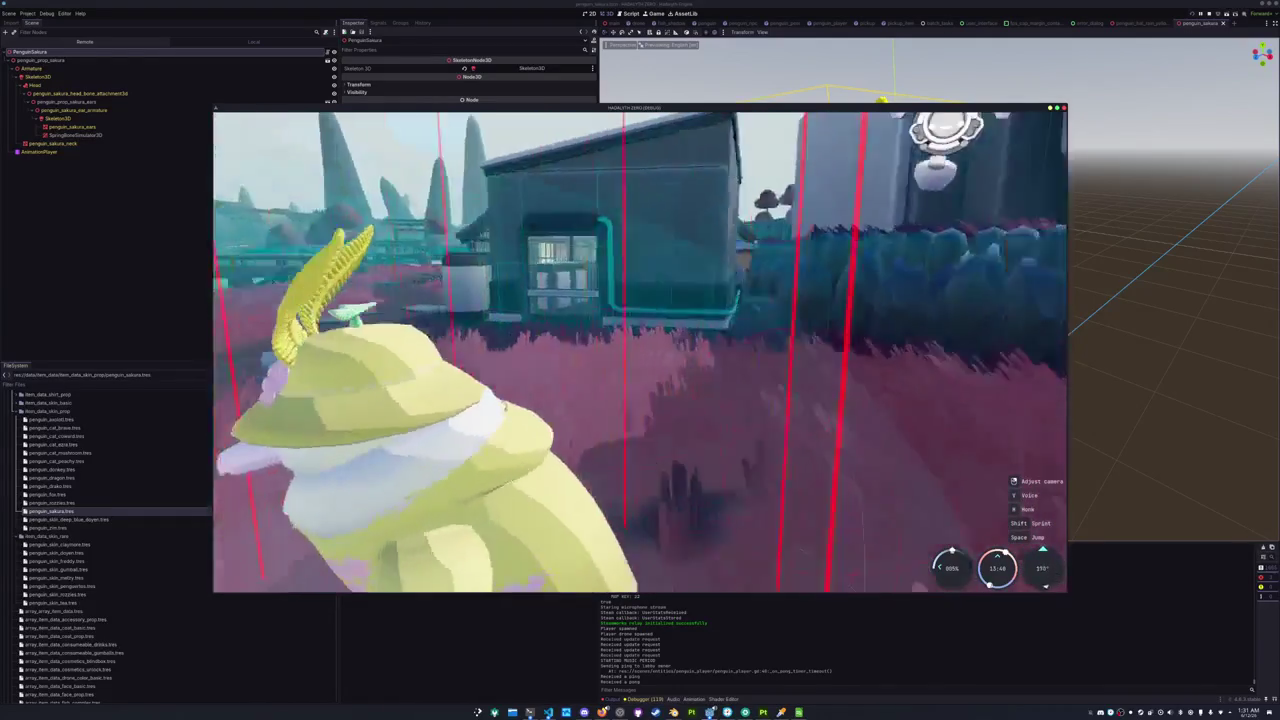
pyautogui.press('s')
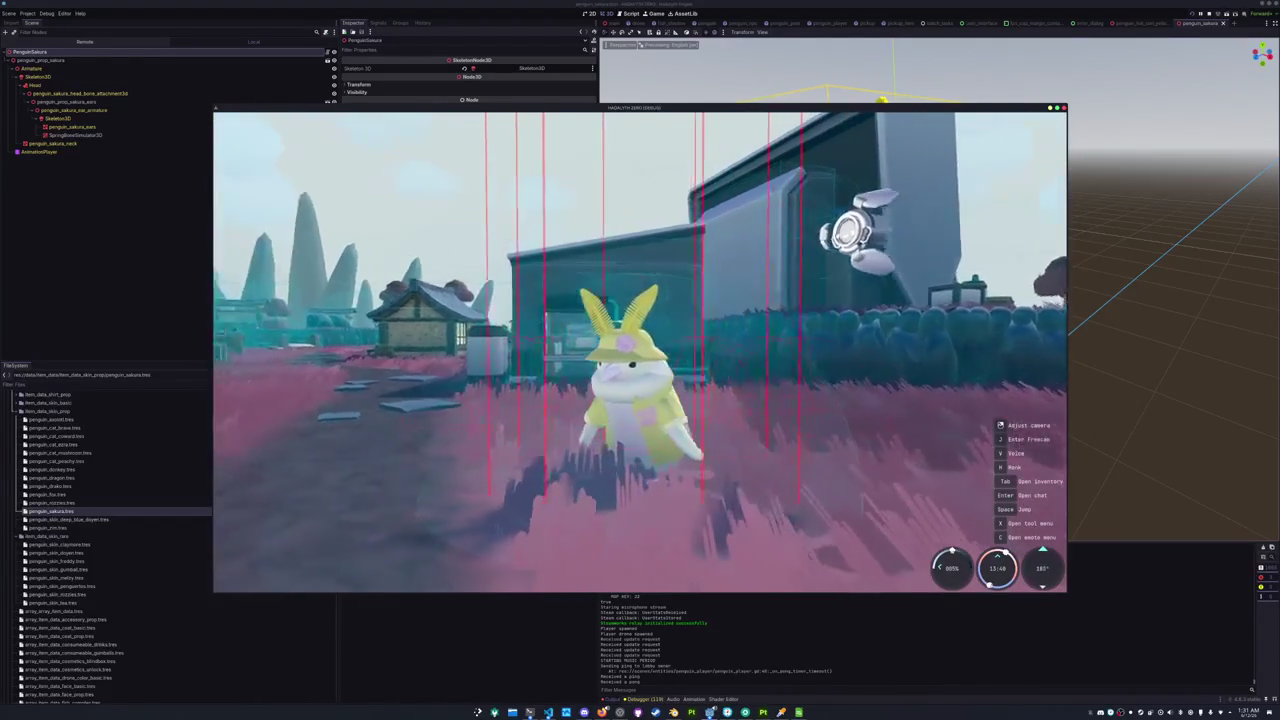
pyautogui.press('Tab')
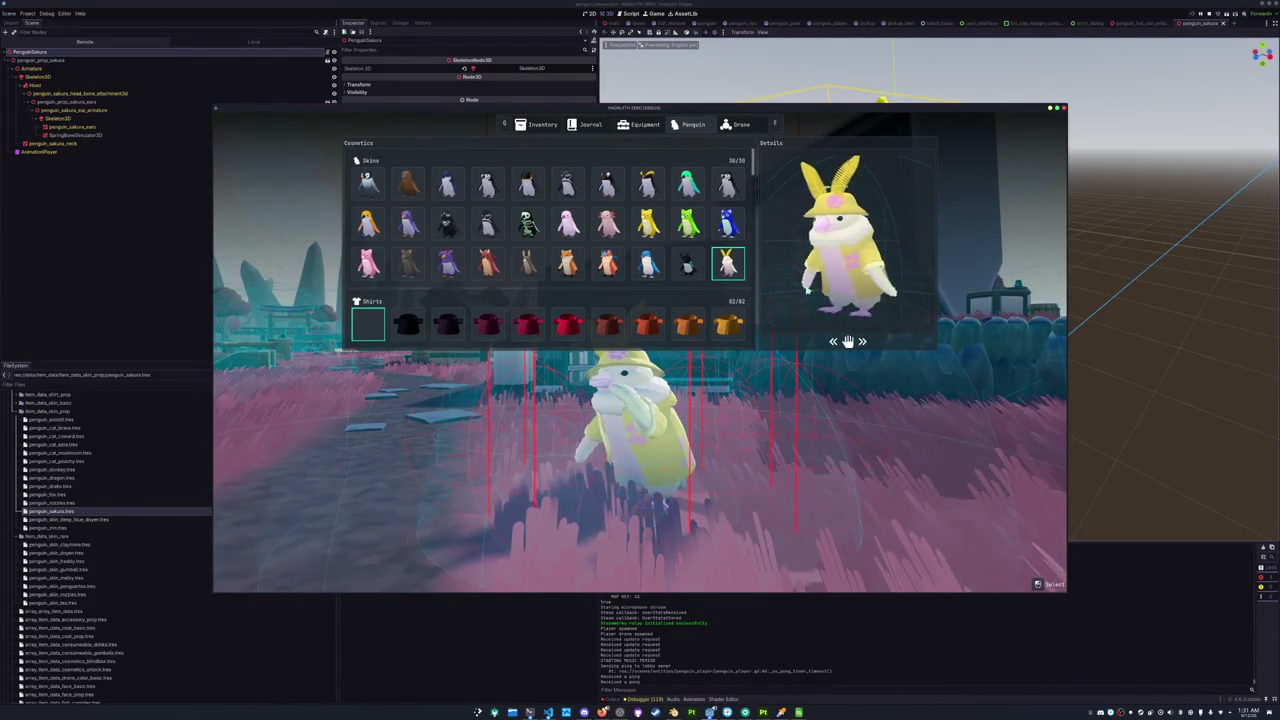
pyautogui.press('Print')
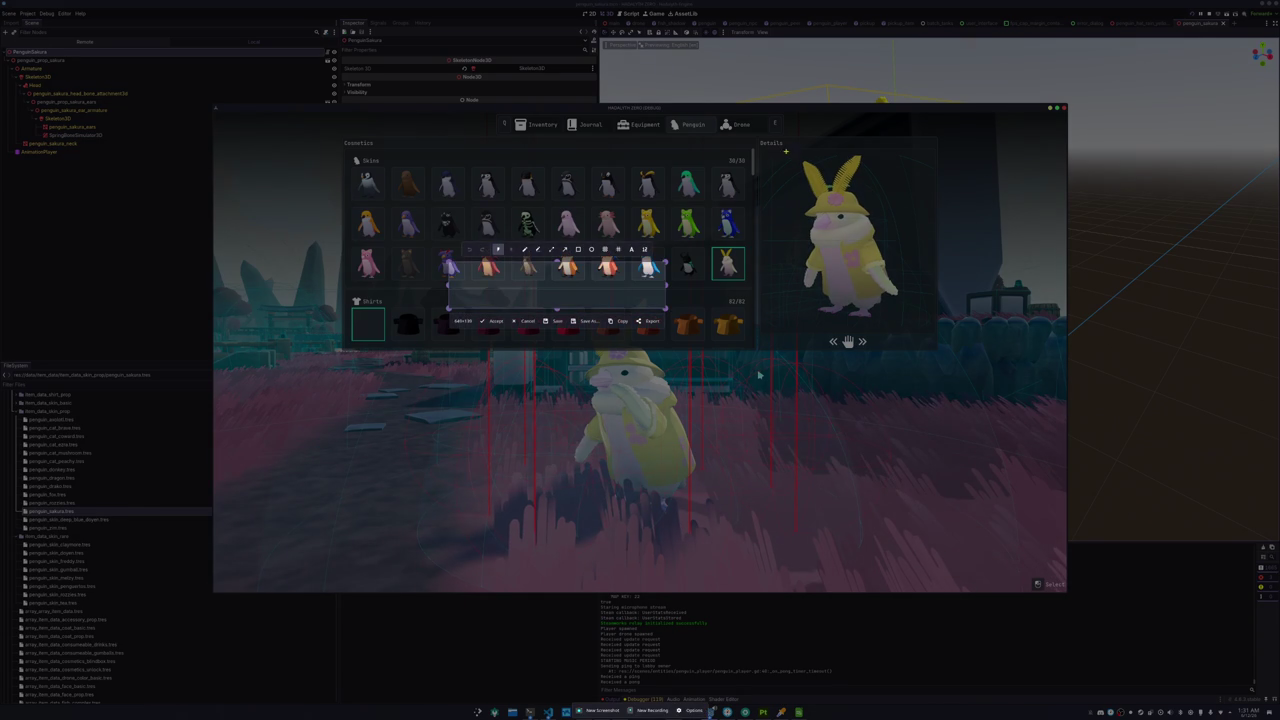
# Capture two region screenshots of the penguin in the cosmetics preview.
pyautogui.moveTo(787, 153); pyautogui.dragTo(823, 200)
pyautogui.press('Return')
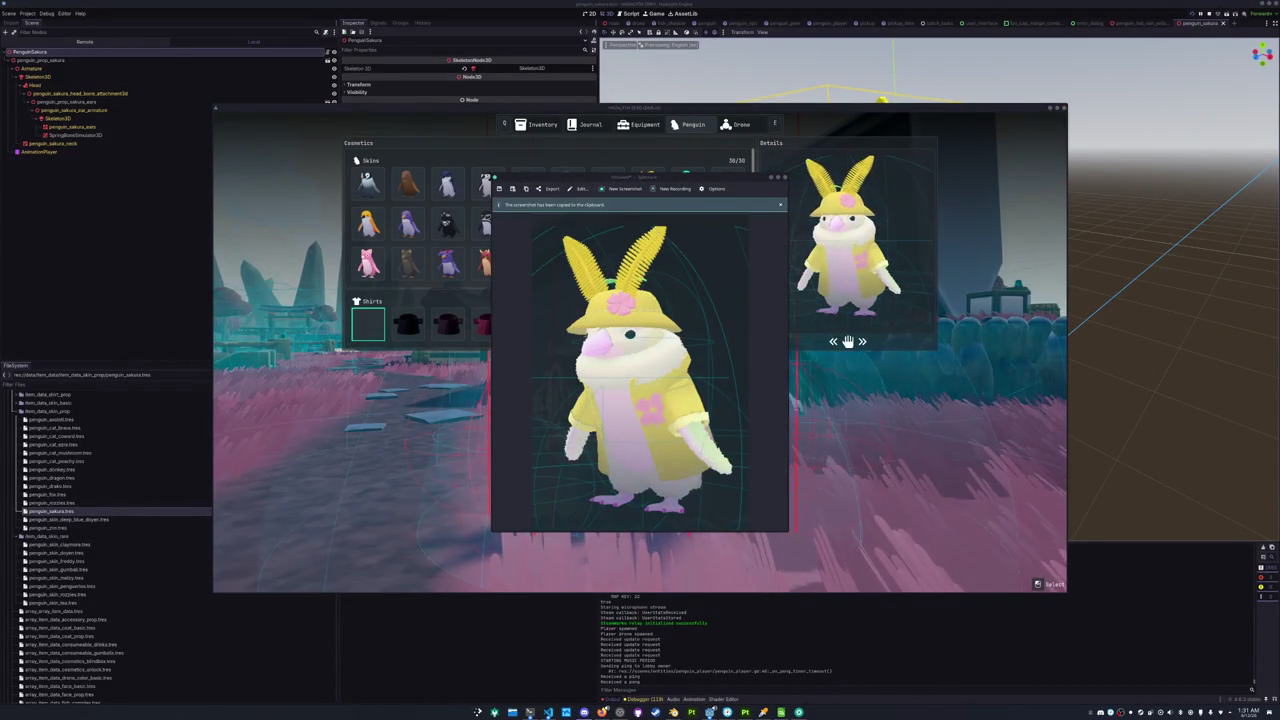
pyautogui.press('Escape')
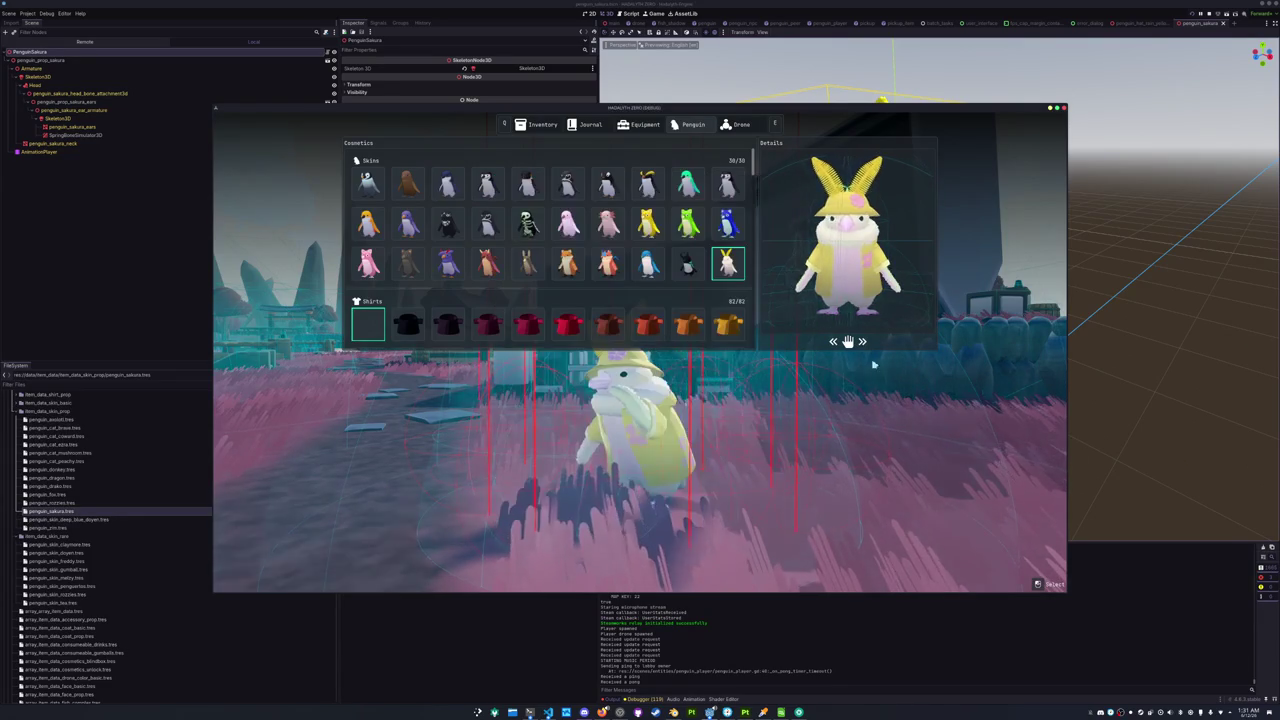
pyautogui.press('Print')
pyautogui.press('Return')
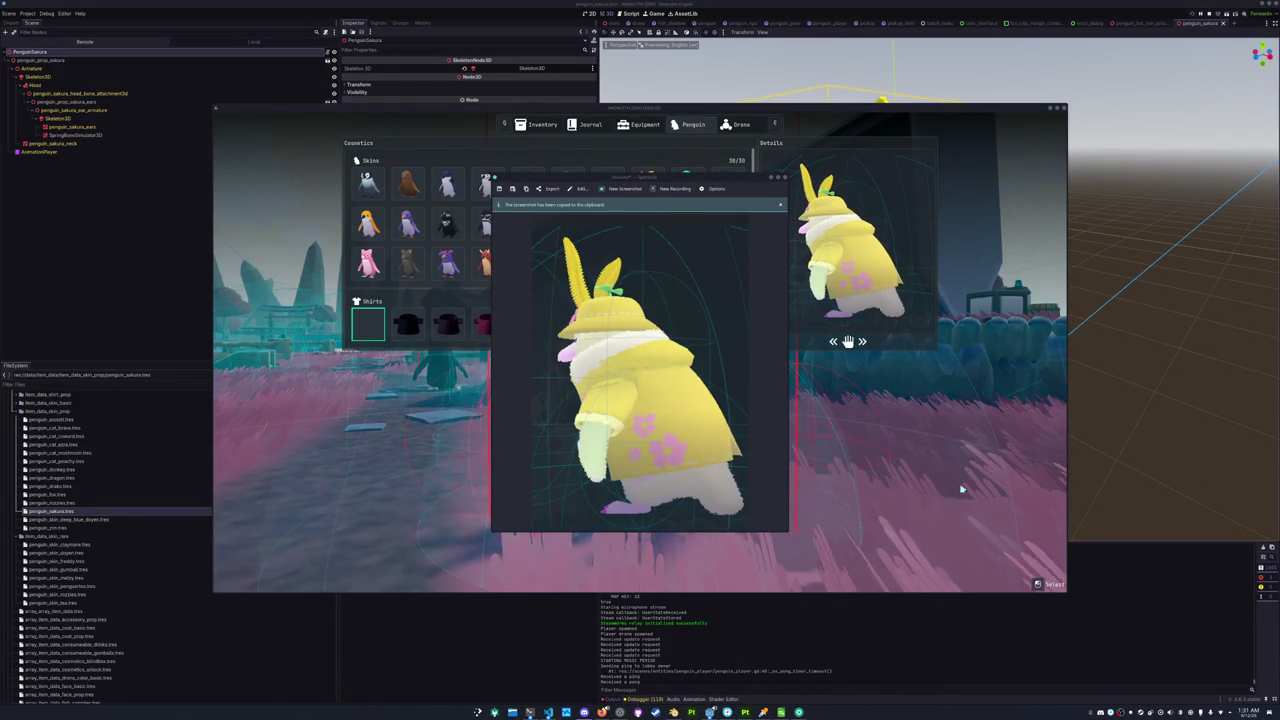
pyautogui.press('Escape')
# Close the cosmetics menu and capture a region screenshot of the penguin in the game view.
pyautogui.scroll(-5, 484, 288)
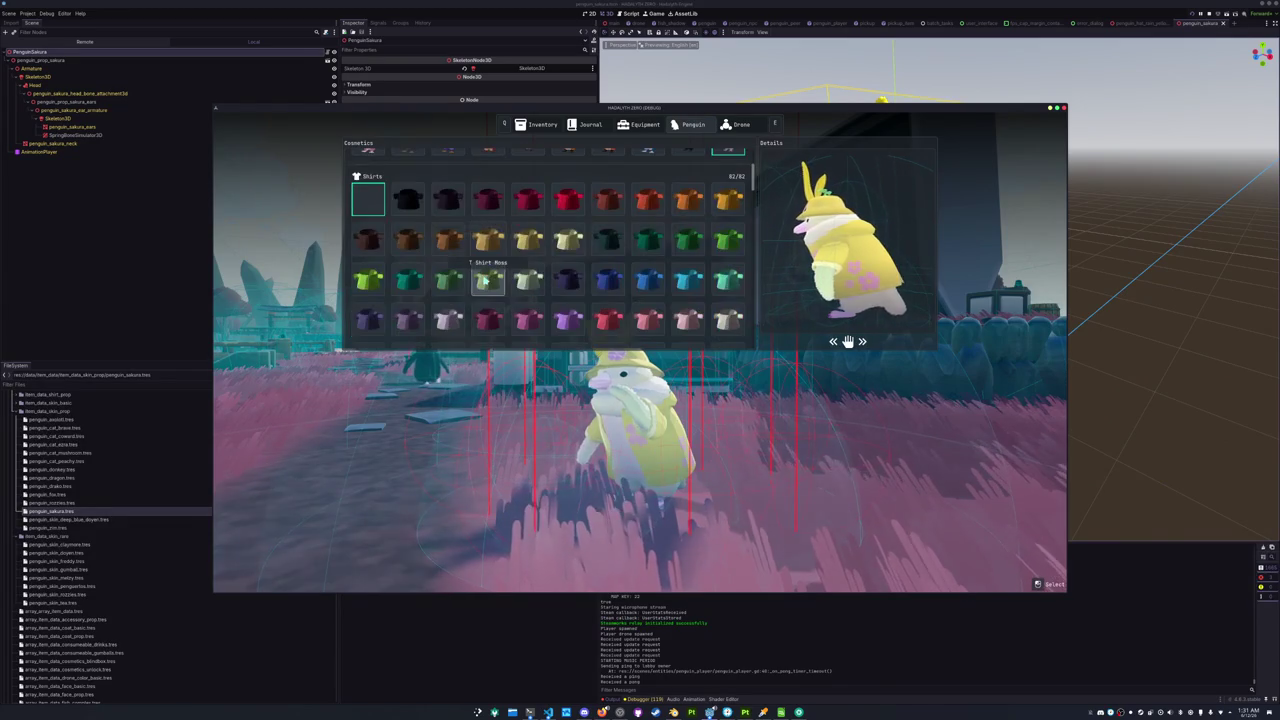
pyautogui.scroll(-5, 486, 282)
pyautogui.scroll(-3, 484, 282)
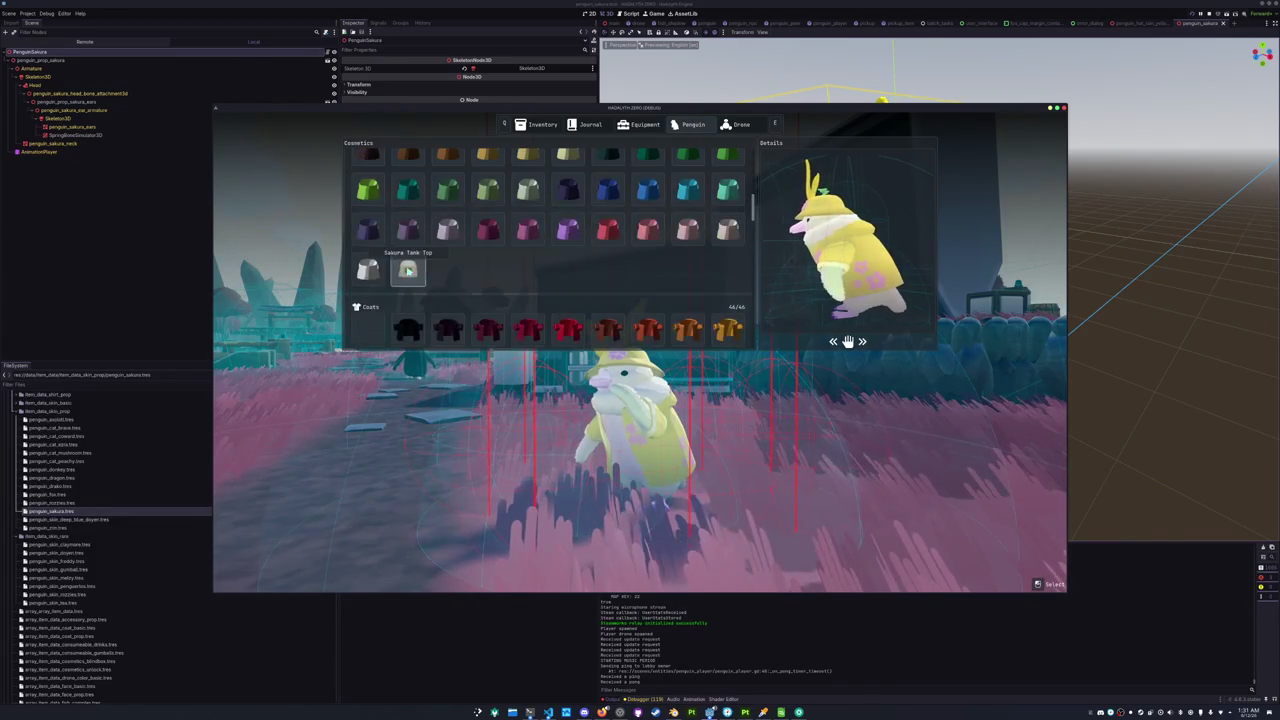
pyautogui.press('Tab')
pyautogui.press('super+shift+Print')
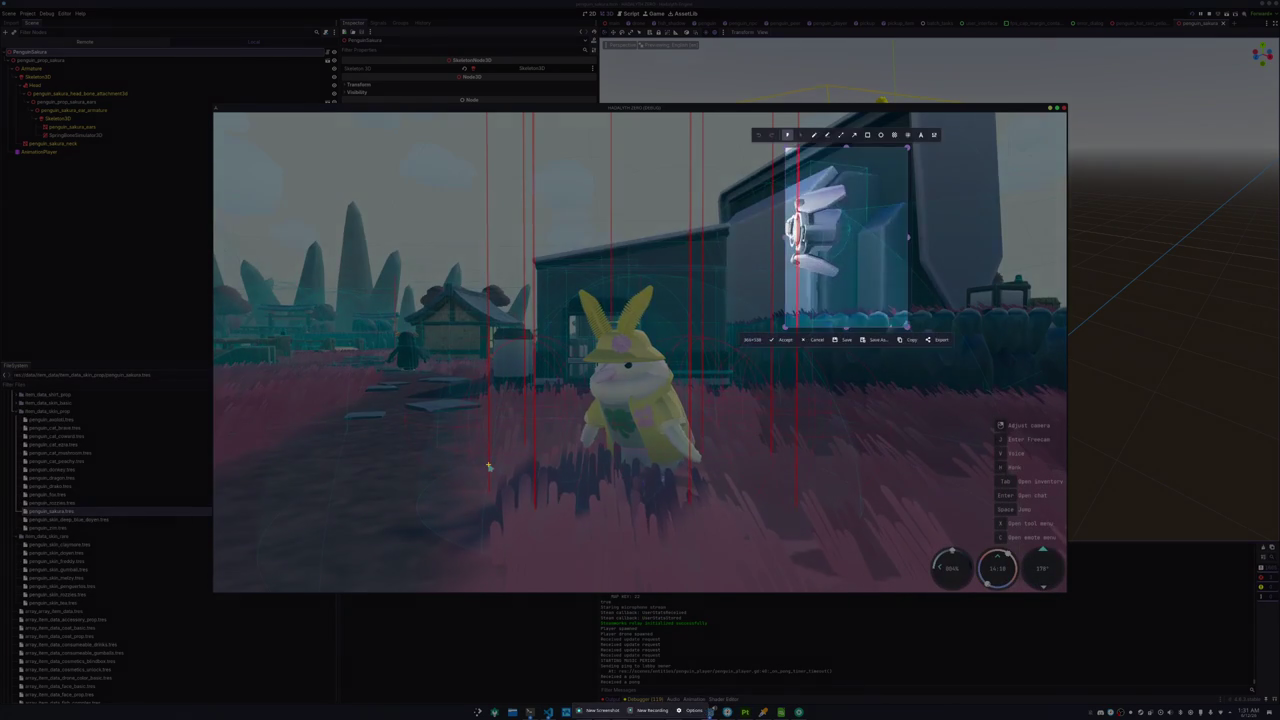
pyautogui.moveTo(540, 276); pyautogui.dragTo(757, 520)
pyautogui.press('Return')
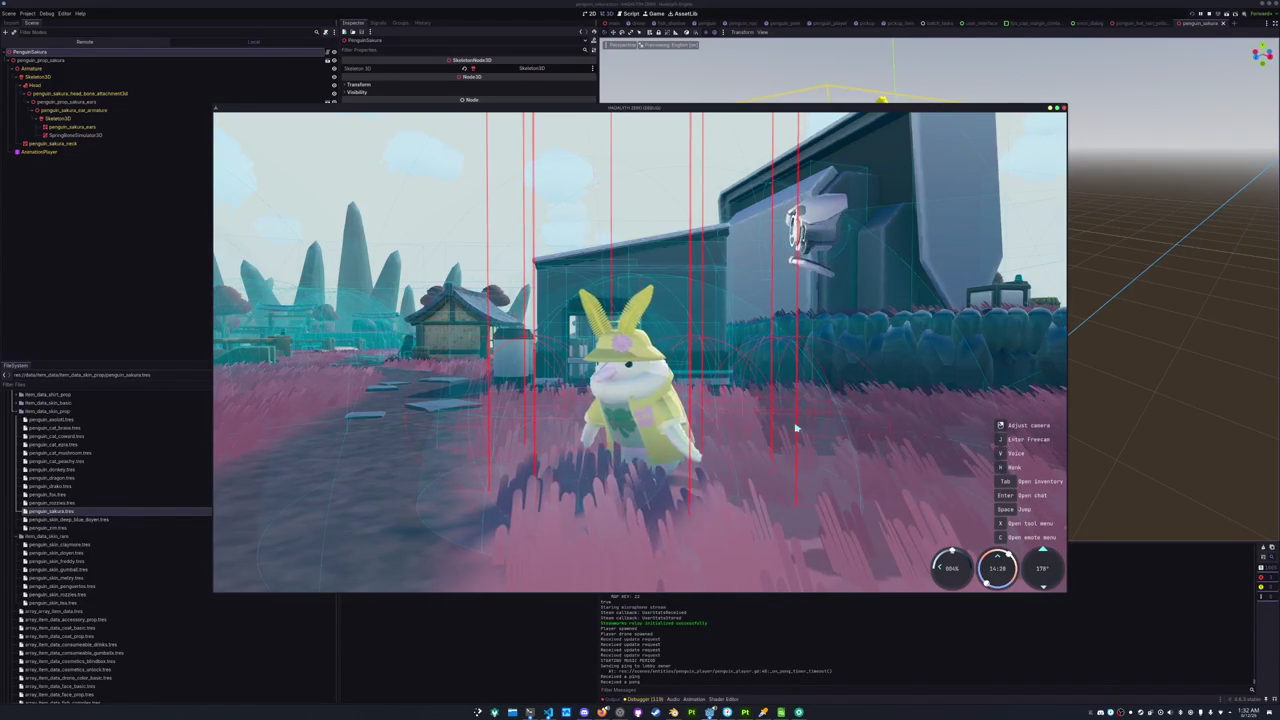
# Open the penguin cosmetics in the inventory and dress the penguin in the Green Rain Coat.
pyautogui.press('Tab')
pyautogui.click(640, 124)
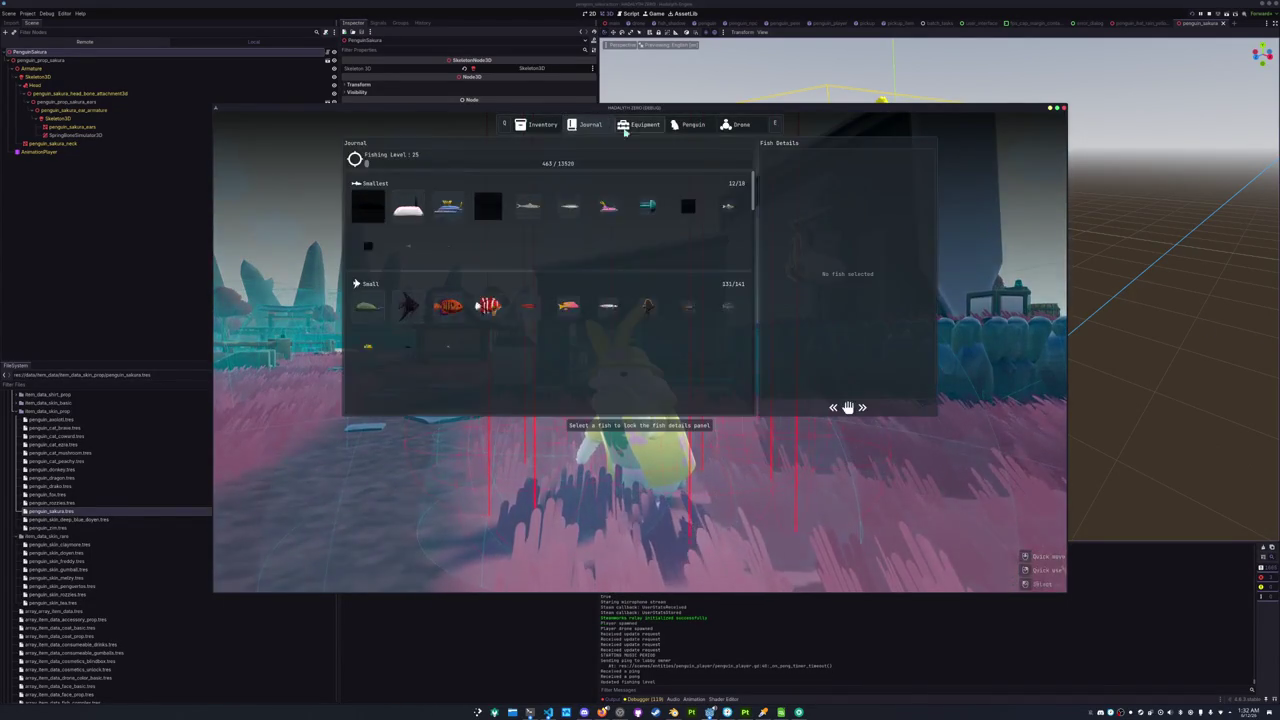
pyautogui.click(681, 127)
pyautogui.scroll(-10, 597, 225)
pyautogui.click(533, 175)
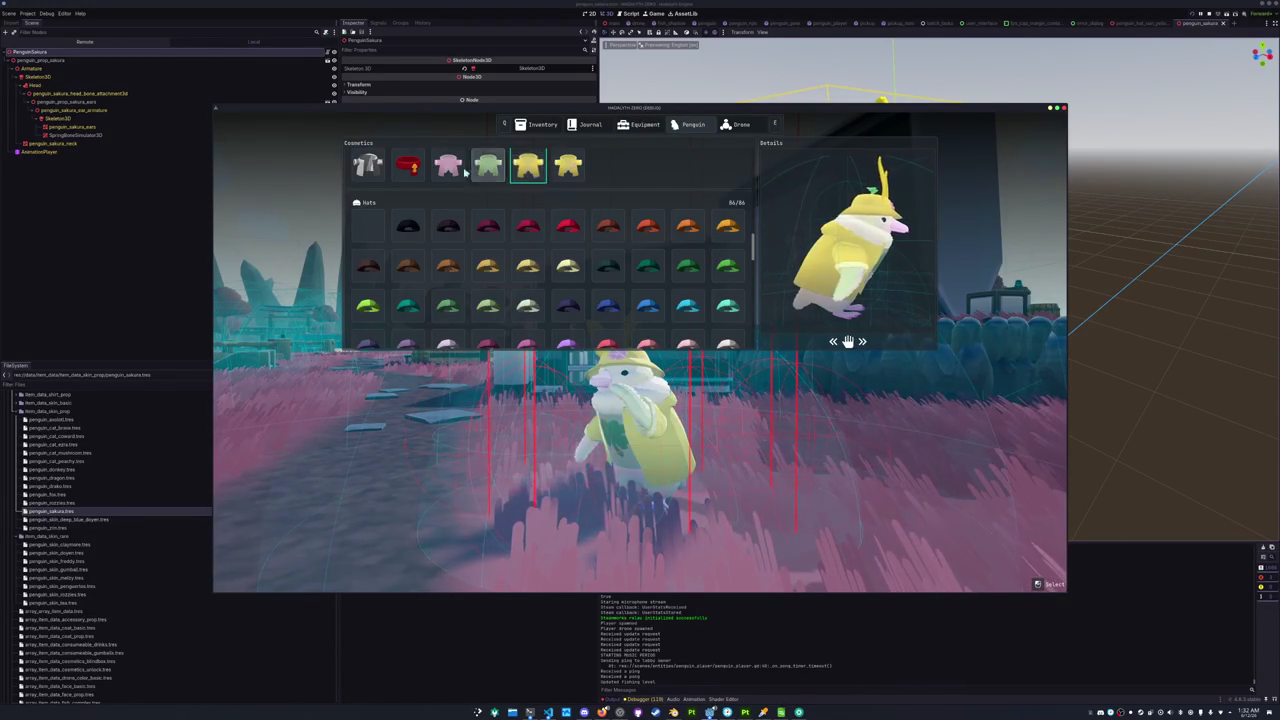
pyautogui.click(489, 170)
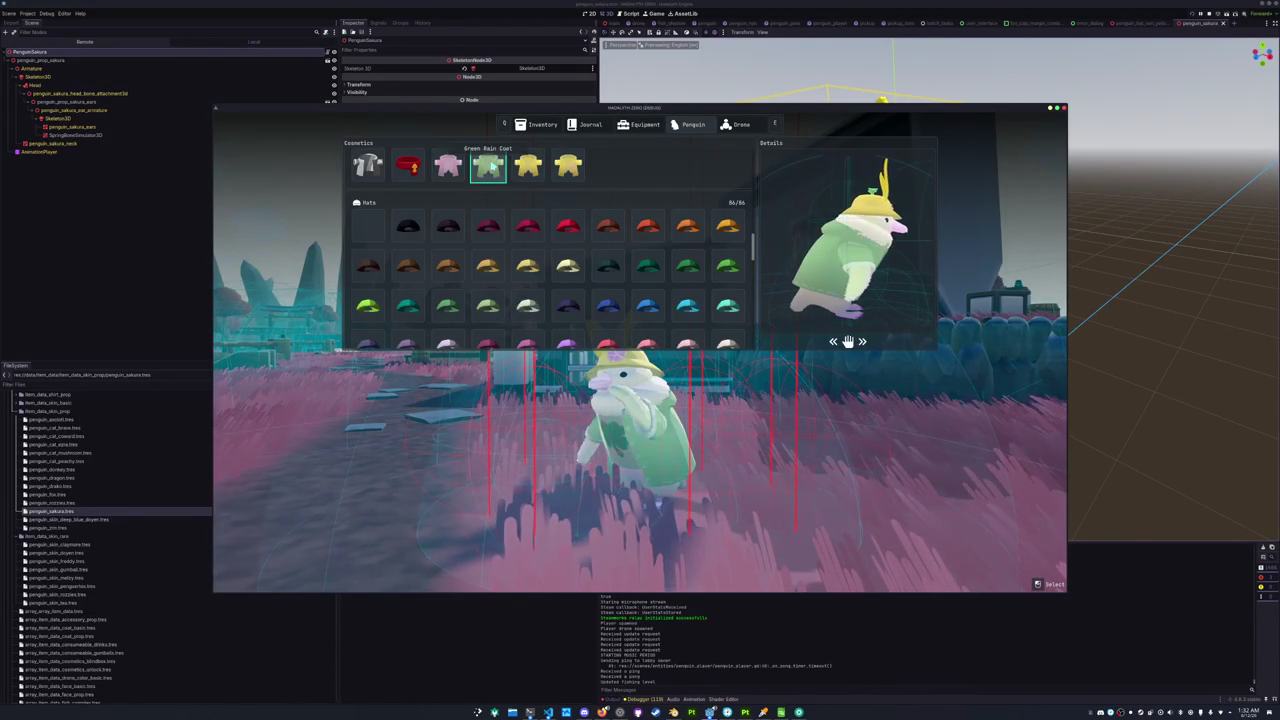
# Browse the hats, reopen the menu and switch to the penguin skins to pick the orange fox skin.
pyautogui.scroll(3, 489, 170)
pyautogui.scroll(-6, 470, 263)
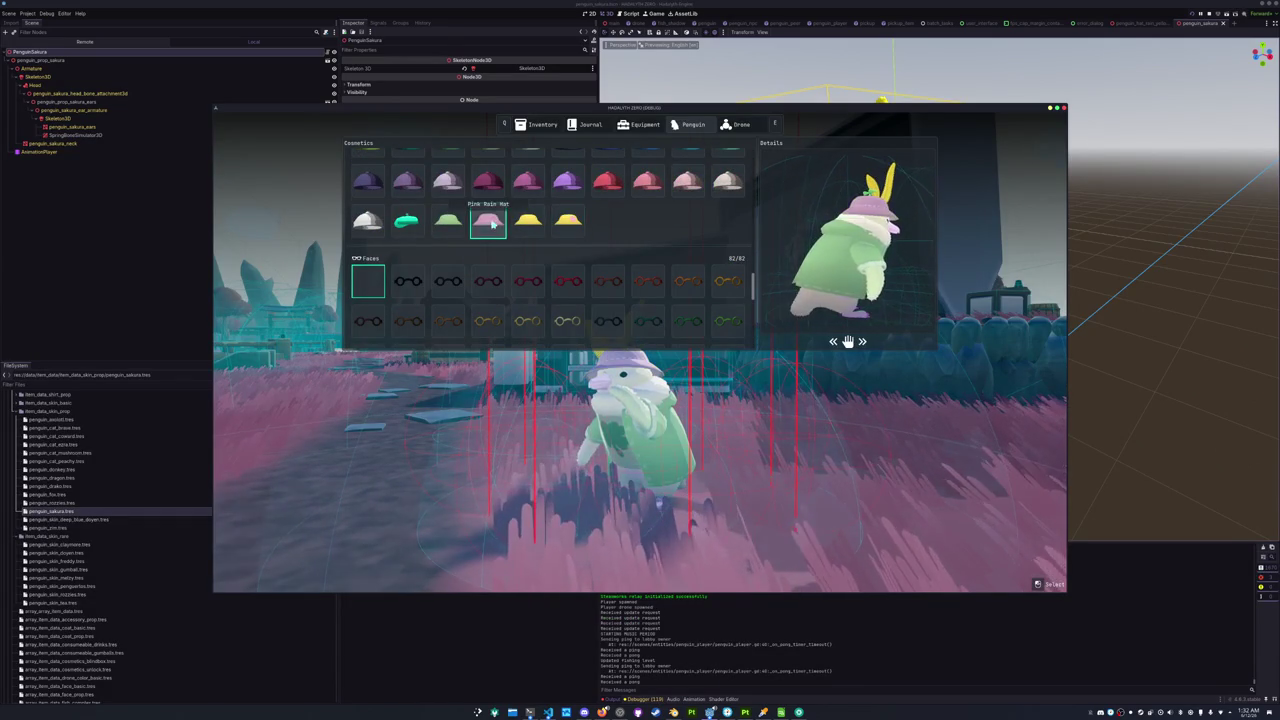
pyautogui.press('Tab')
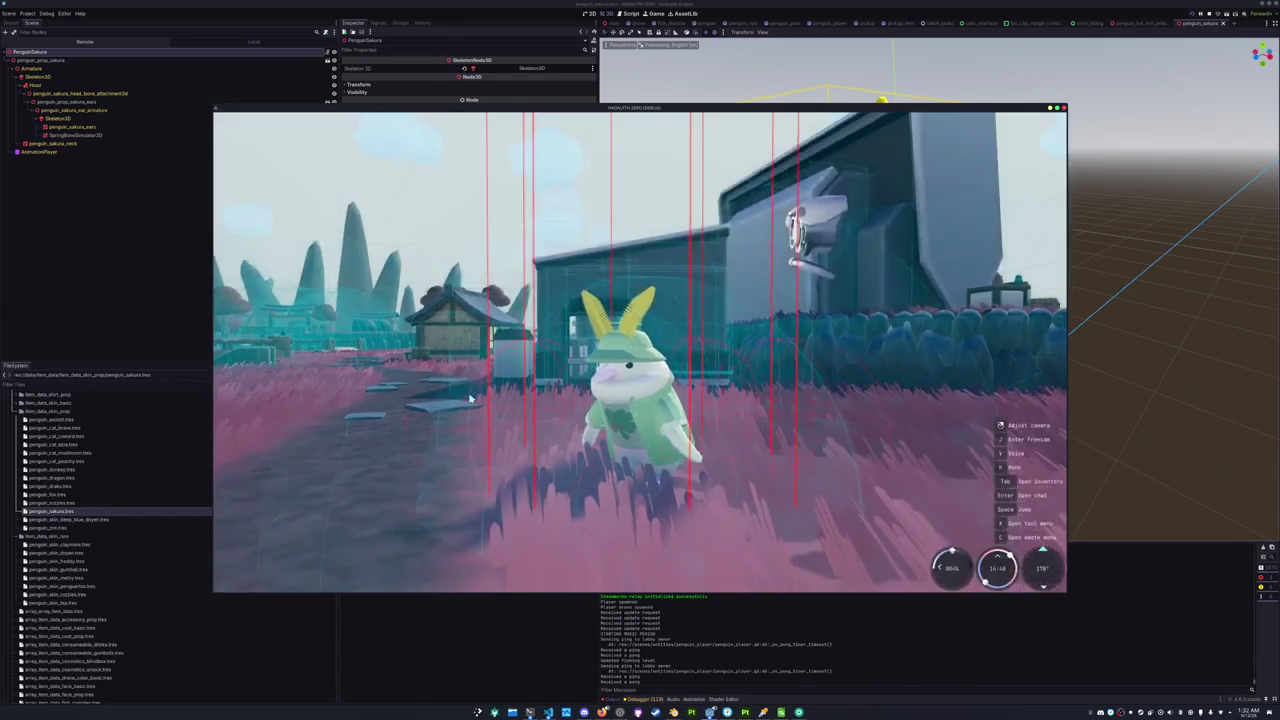
pyautogui.press('Tab')
pyautogui.press('e')
pyautogui.press('e')
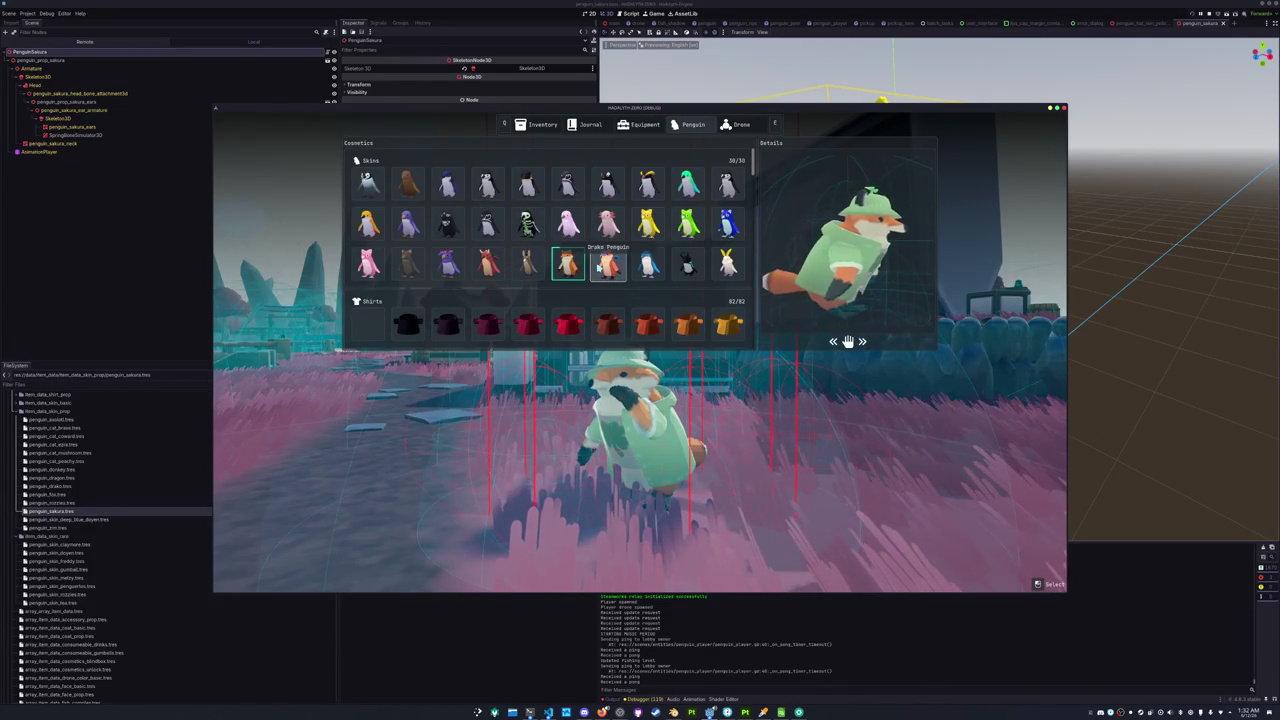
# Close the cosmetics menu and run the penguin out into the field.
pyautogui.press('Tab')
pyautogui.press('w')
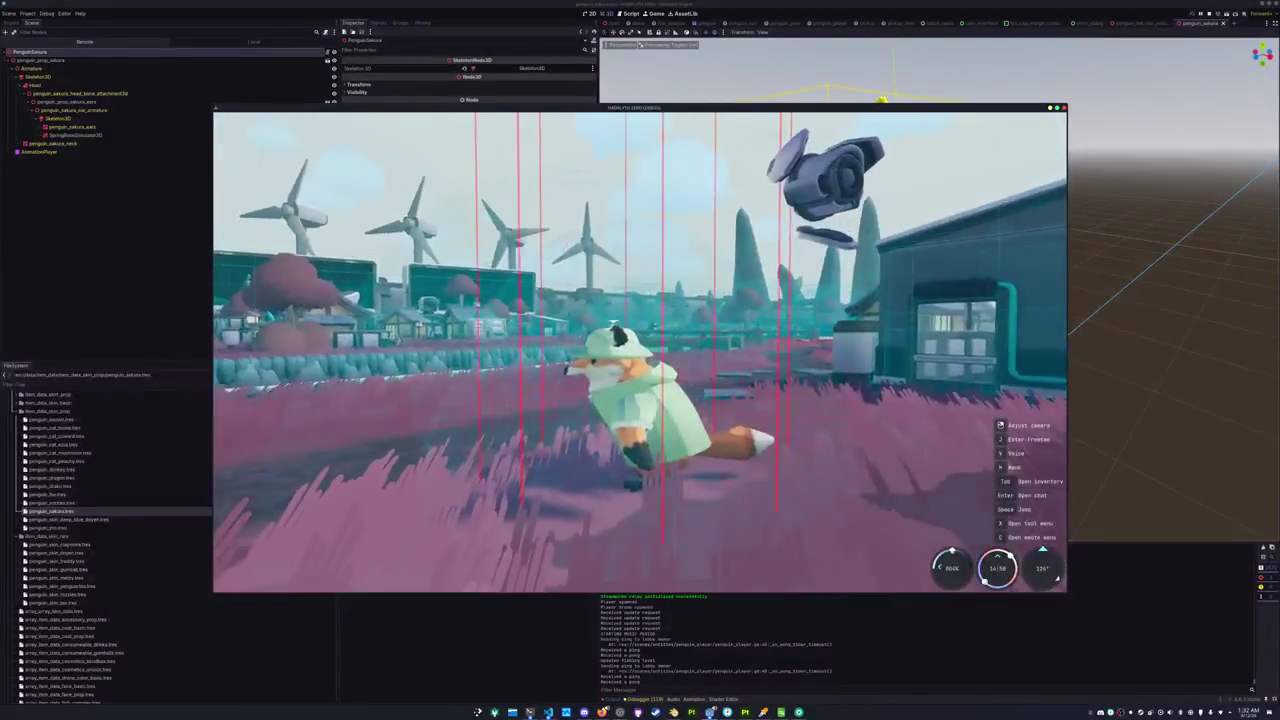
pyautogui.press('s')
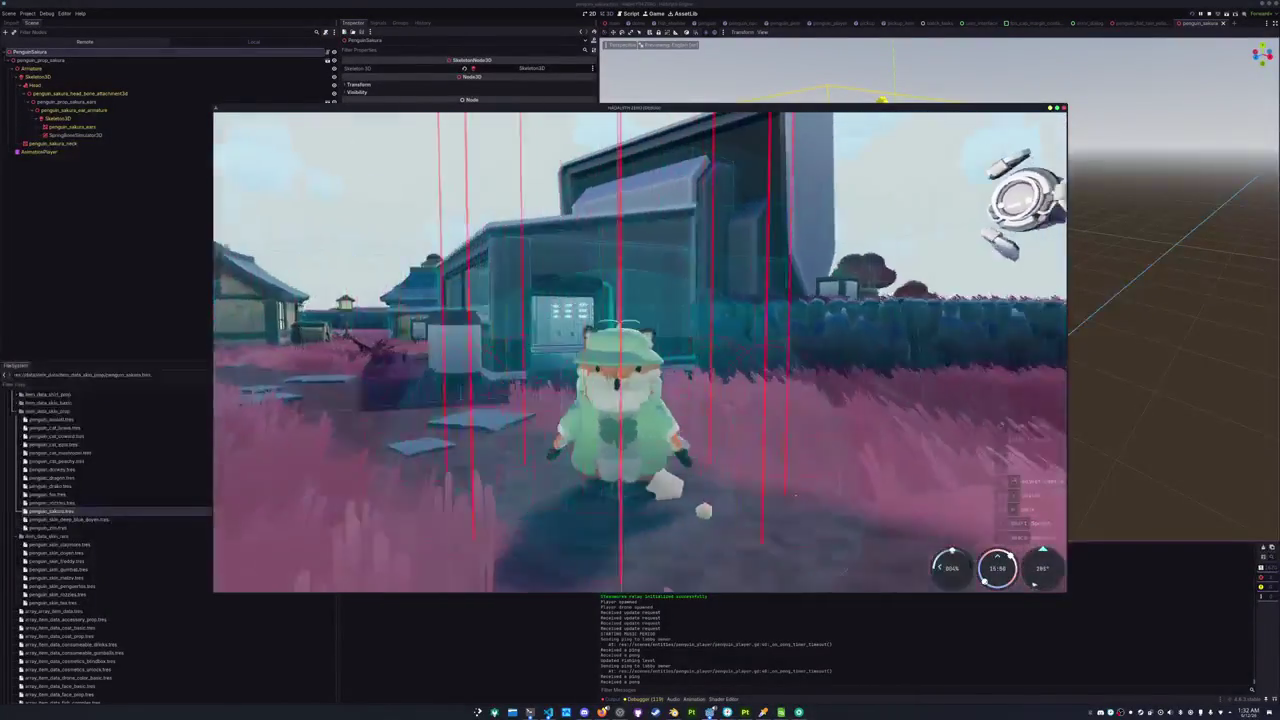
# Equip the dark square glasses and capture a region screenshot of the penguin.
pyautogui.press('Tab')
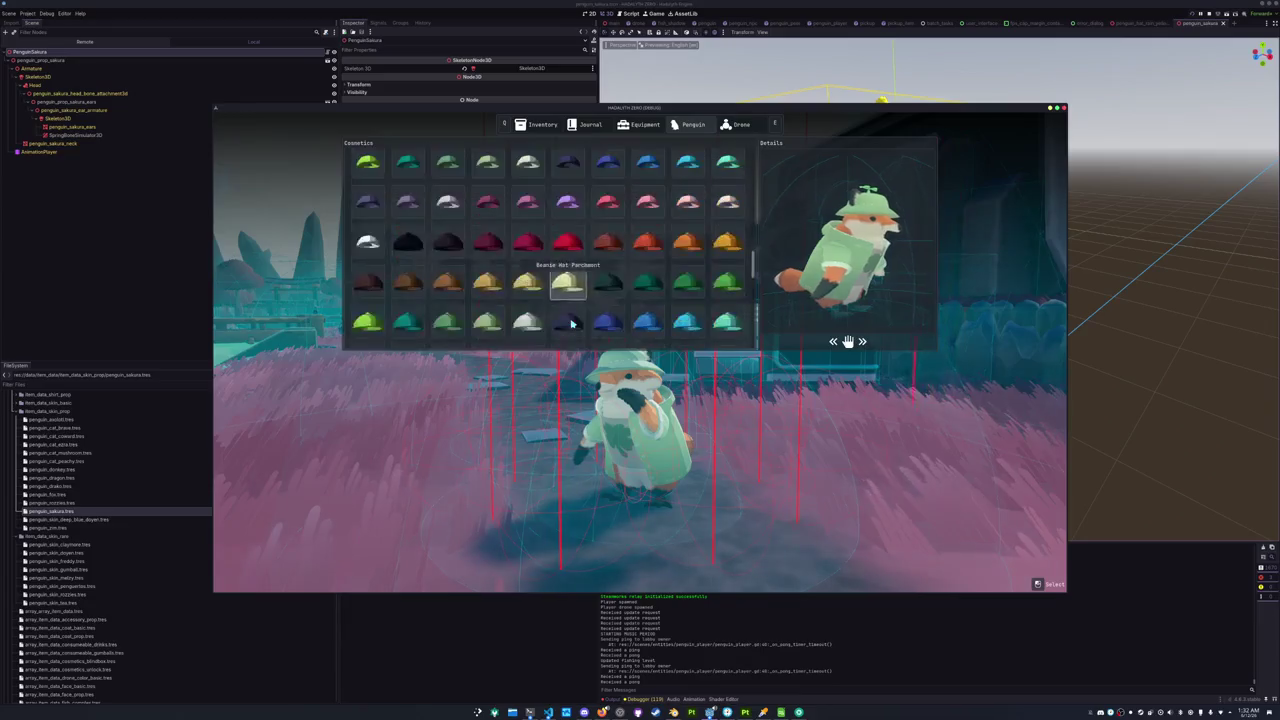
pyautogui.scroll(-3, 571, 322)
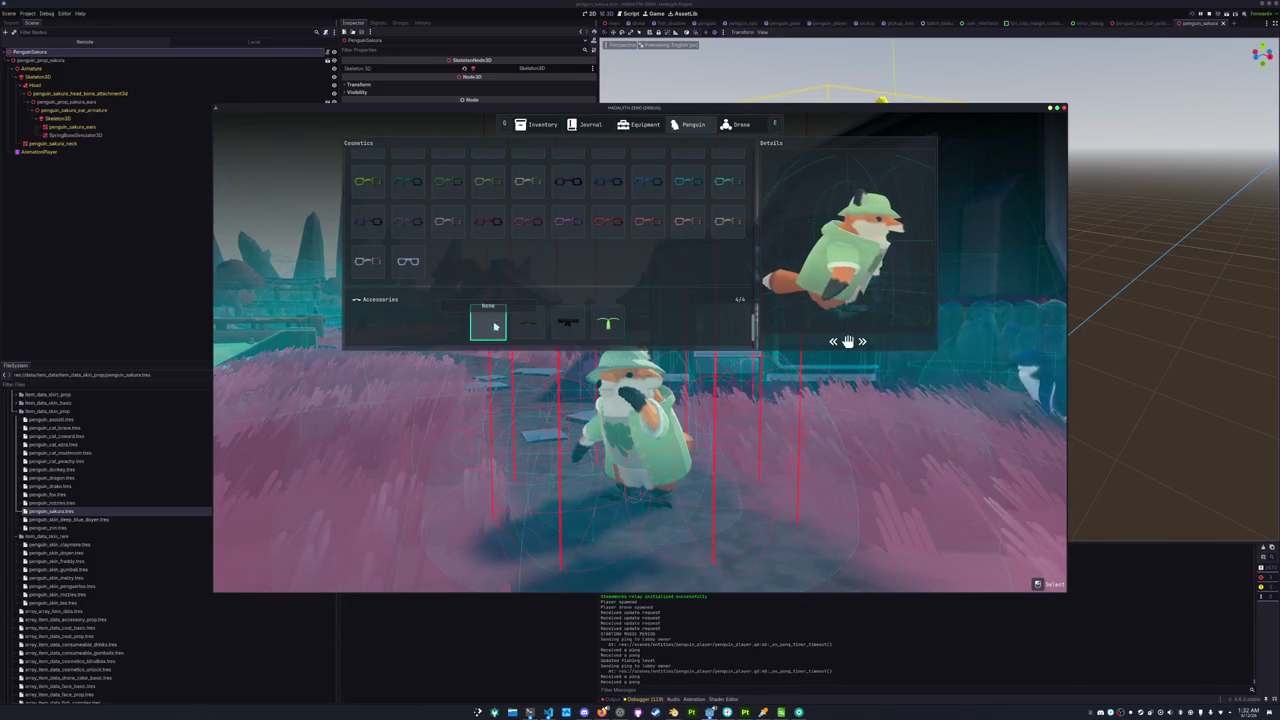
pyautogui.scroll(1, 566, 318)
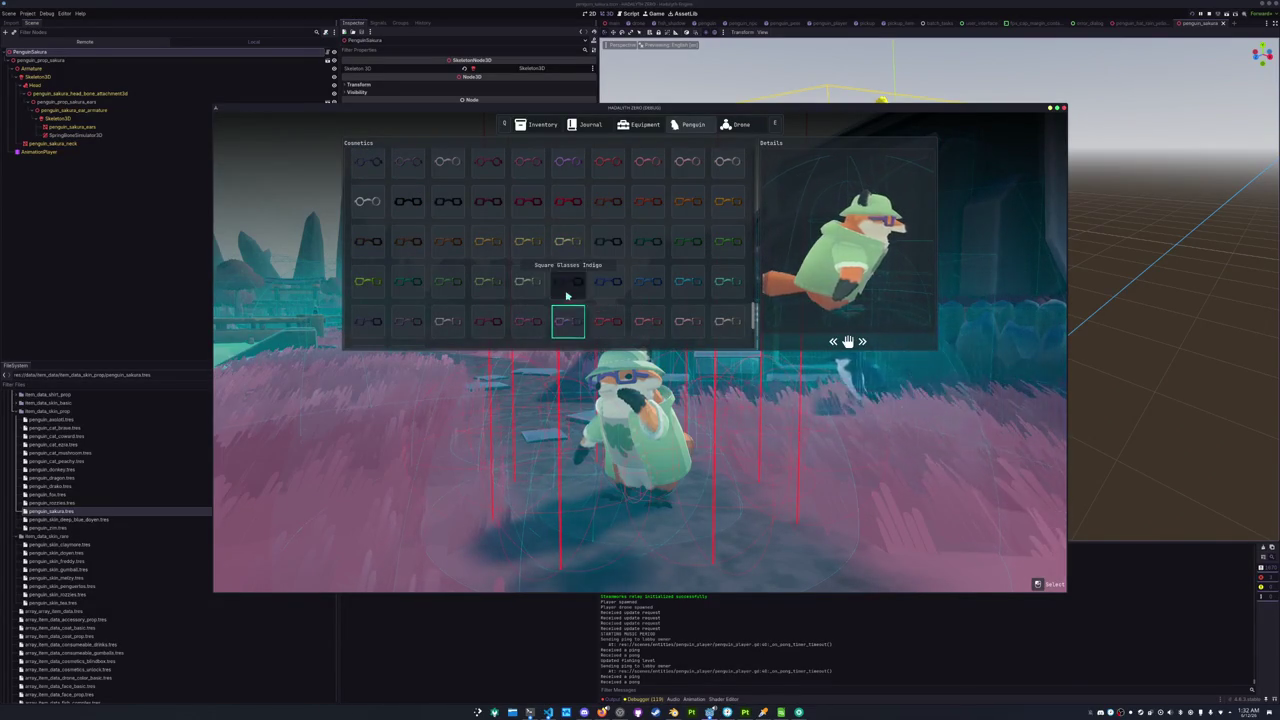
pyautogui.press('Tab')
pyautogui.press('super+shift+Print')
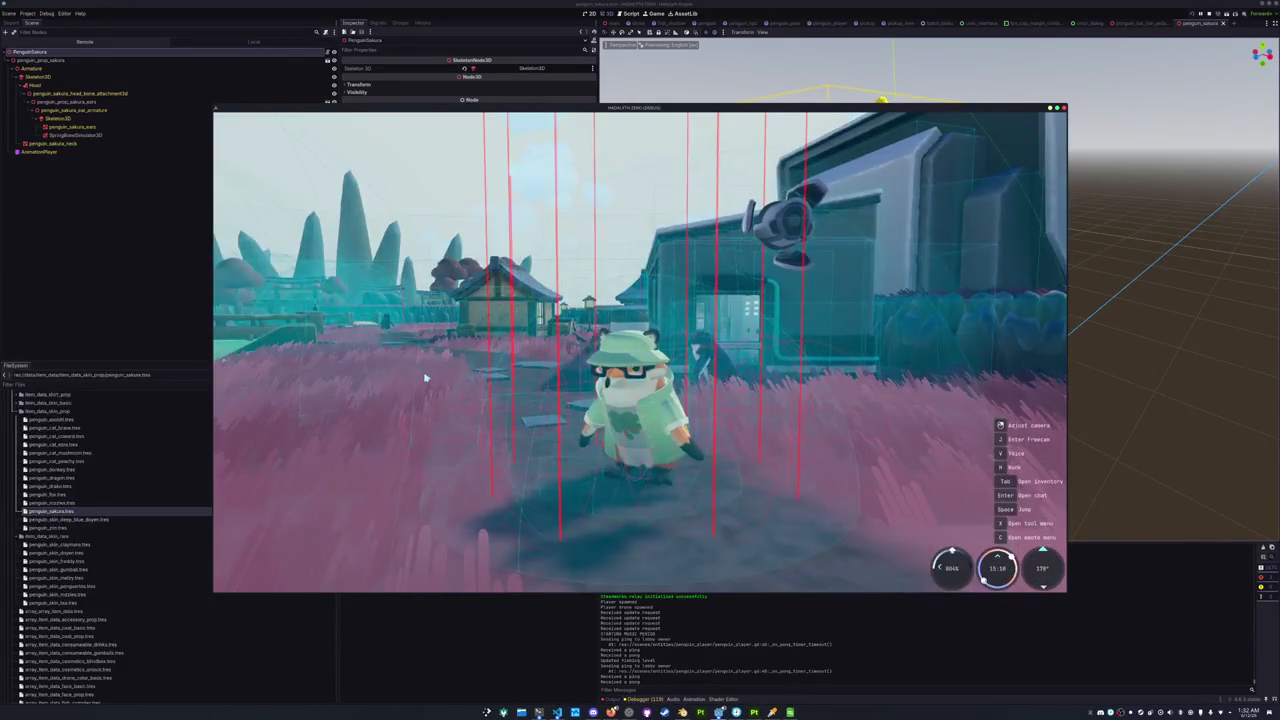
pyautogui.press('Return')
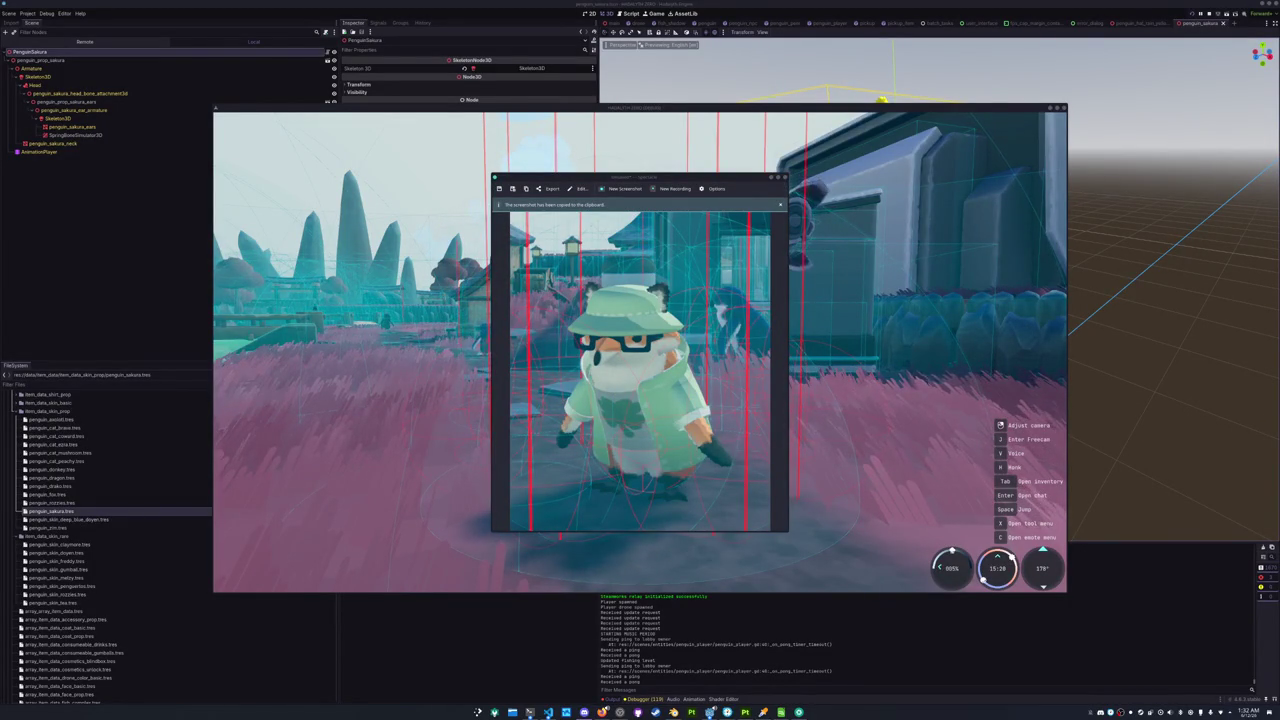
# Return focus to the game and toggle the inventory open and closed back to play.
pyautogui.click(888, 381)
pyautogui.press('Tab')
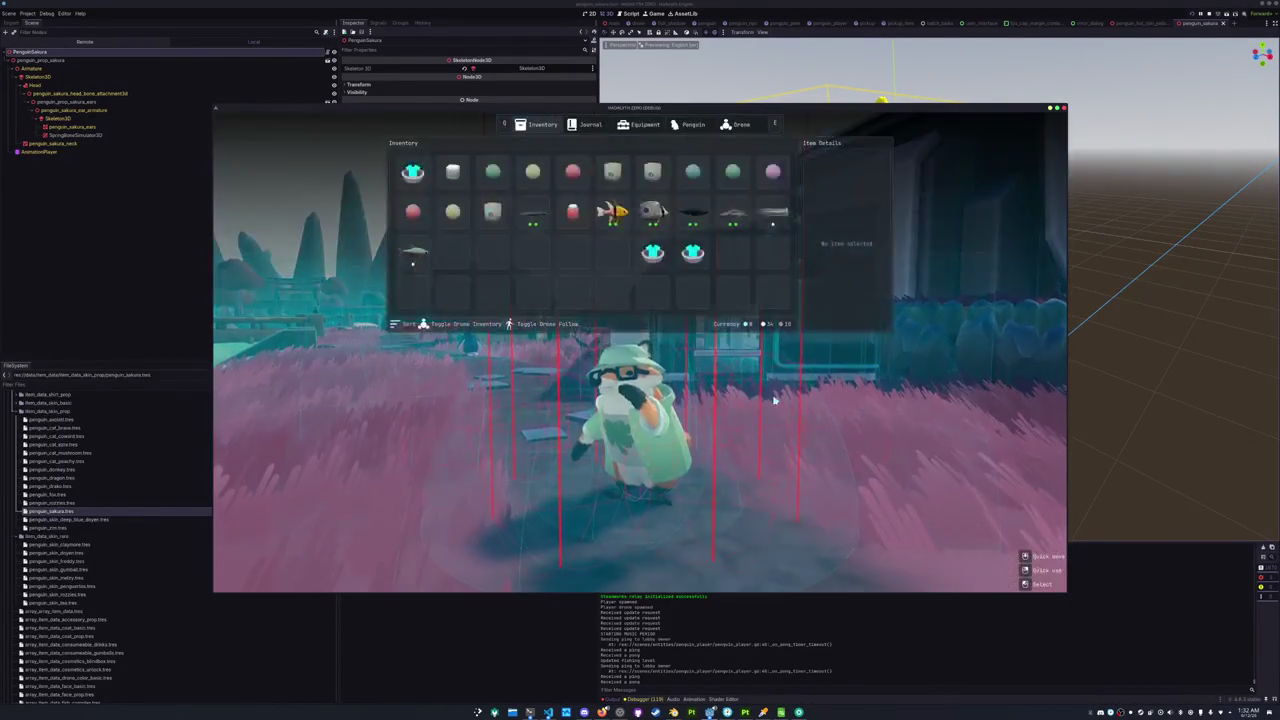
pyautogui.press('w')
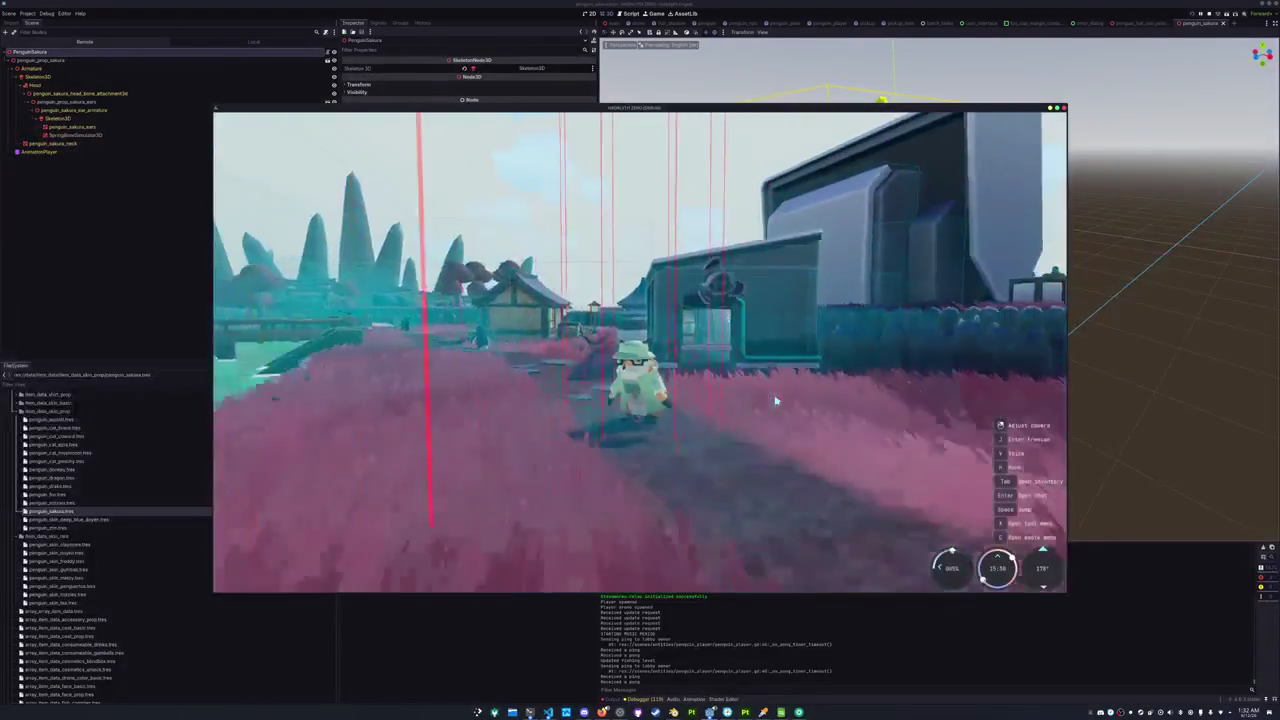
pyautogui.press('Tab')
pyautogui.press('Tab')
pyautogui.press('Tab')
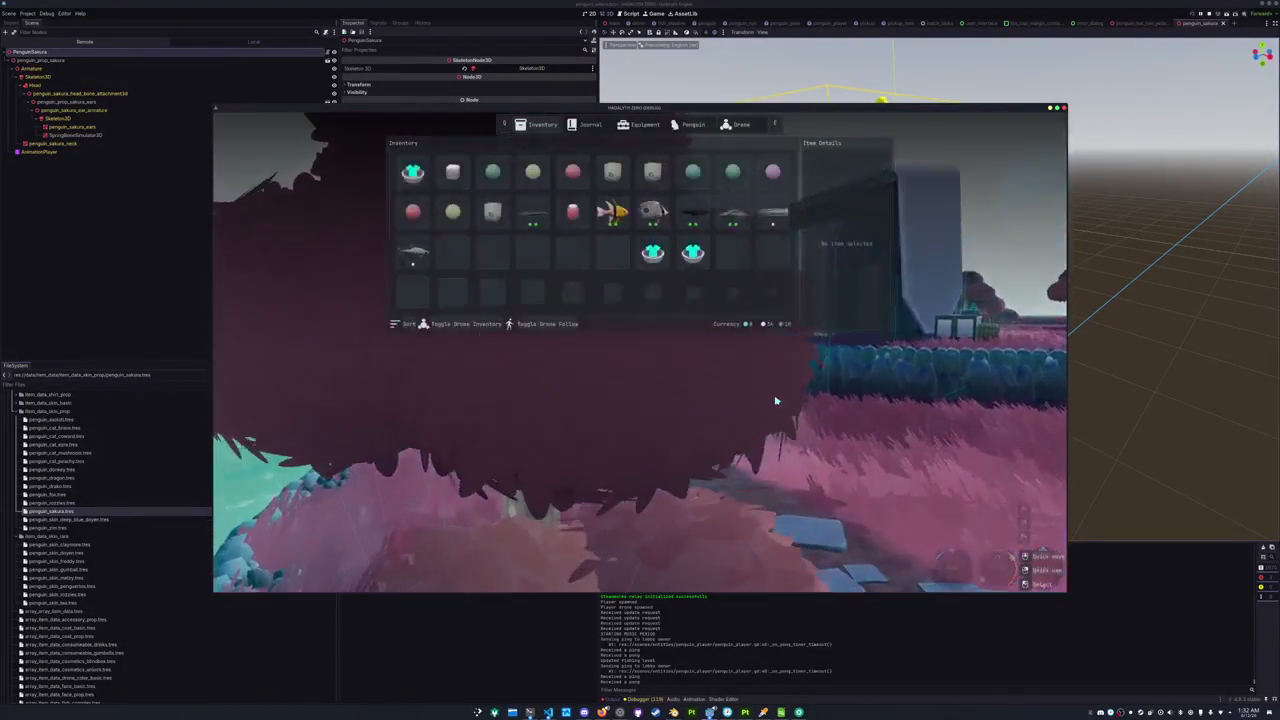
pyautogui.press('Tab')
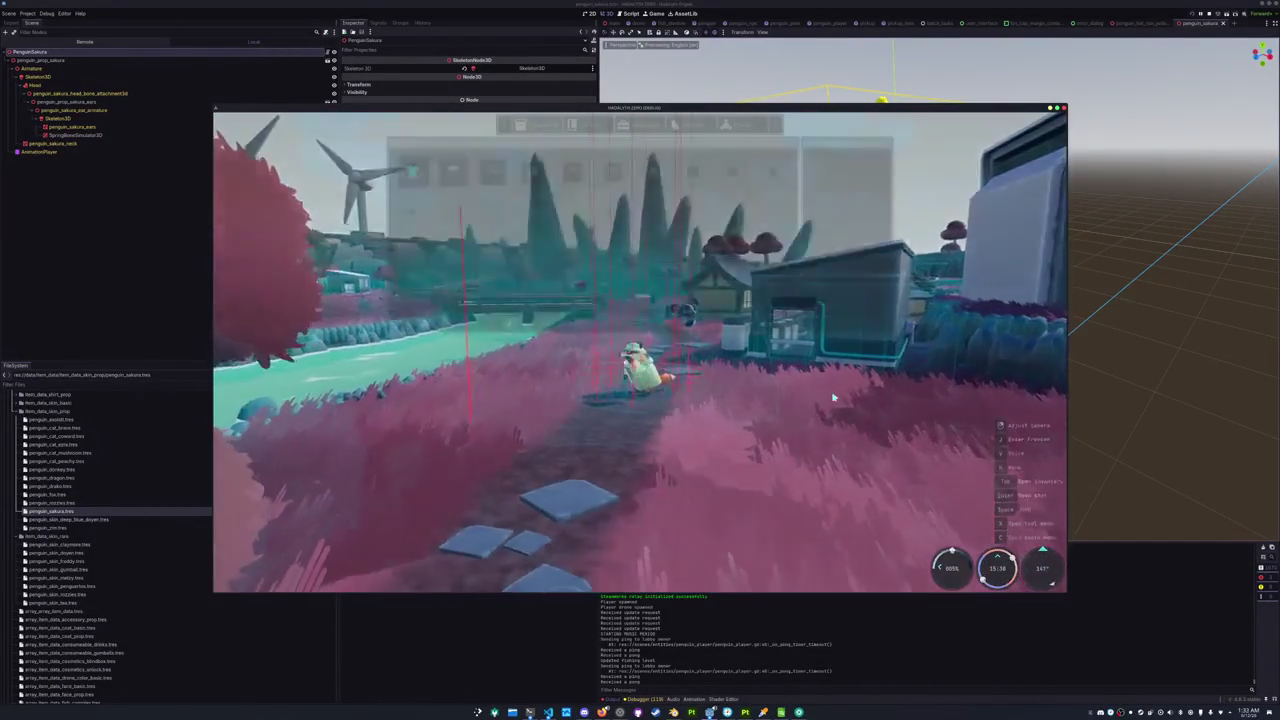
pyautogui.press('Tab')
pyautogui.press('Tab')
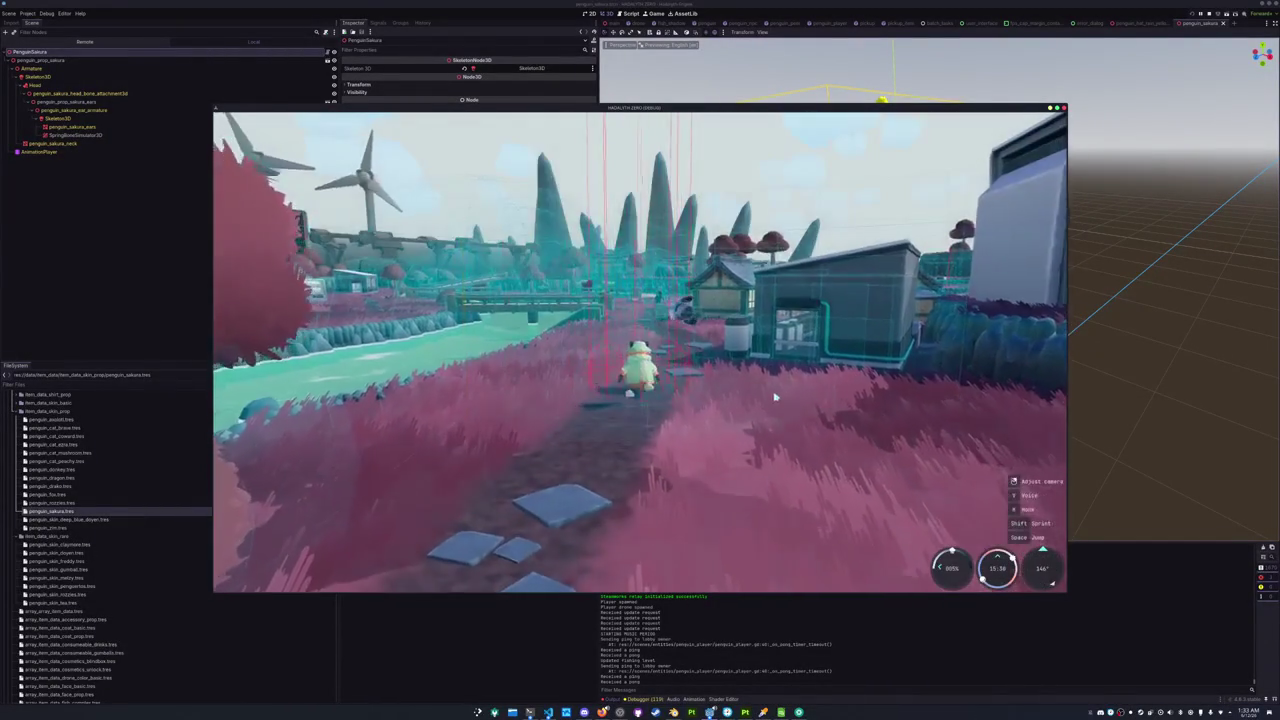
# Walk the penguin past the houses along the path and belly-dive onto the grass.
pyautogui.press('w')
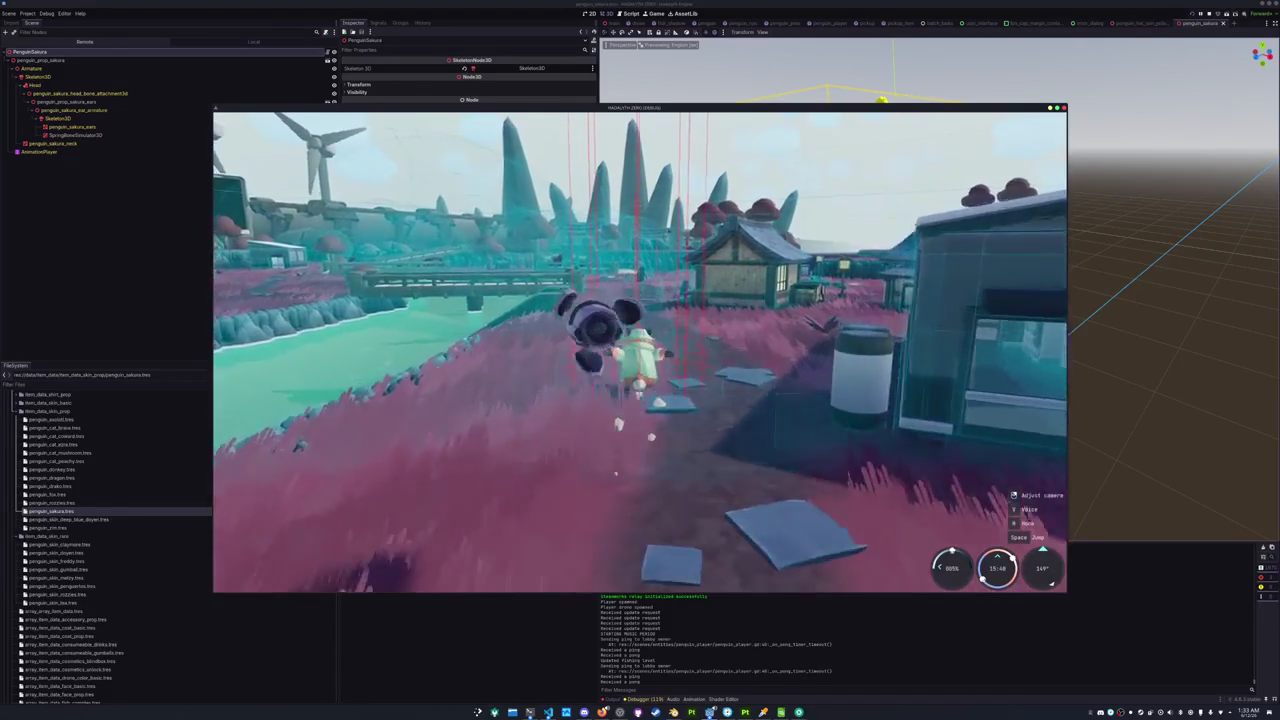
pyautogui.press('w')
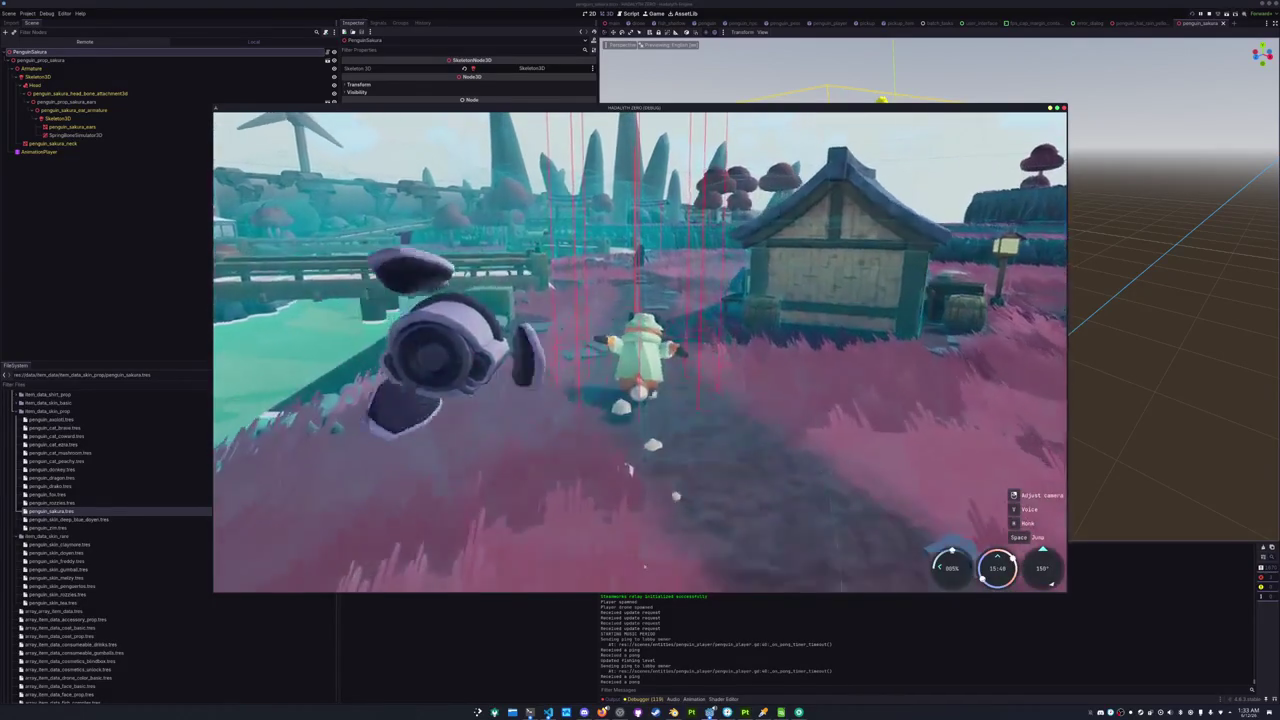
pyautogui.press('w')
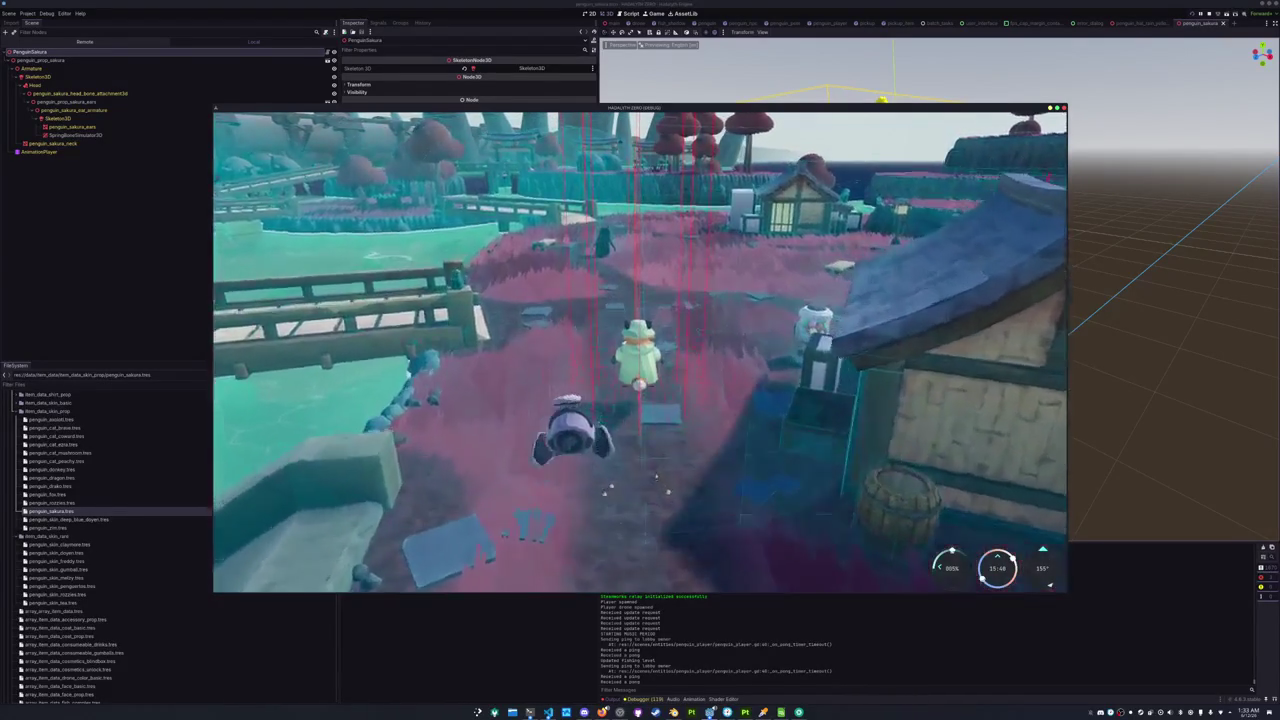
pyautogui.press('w')
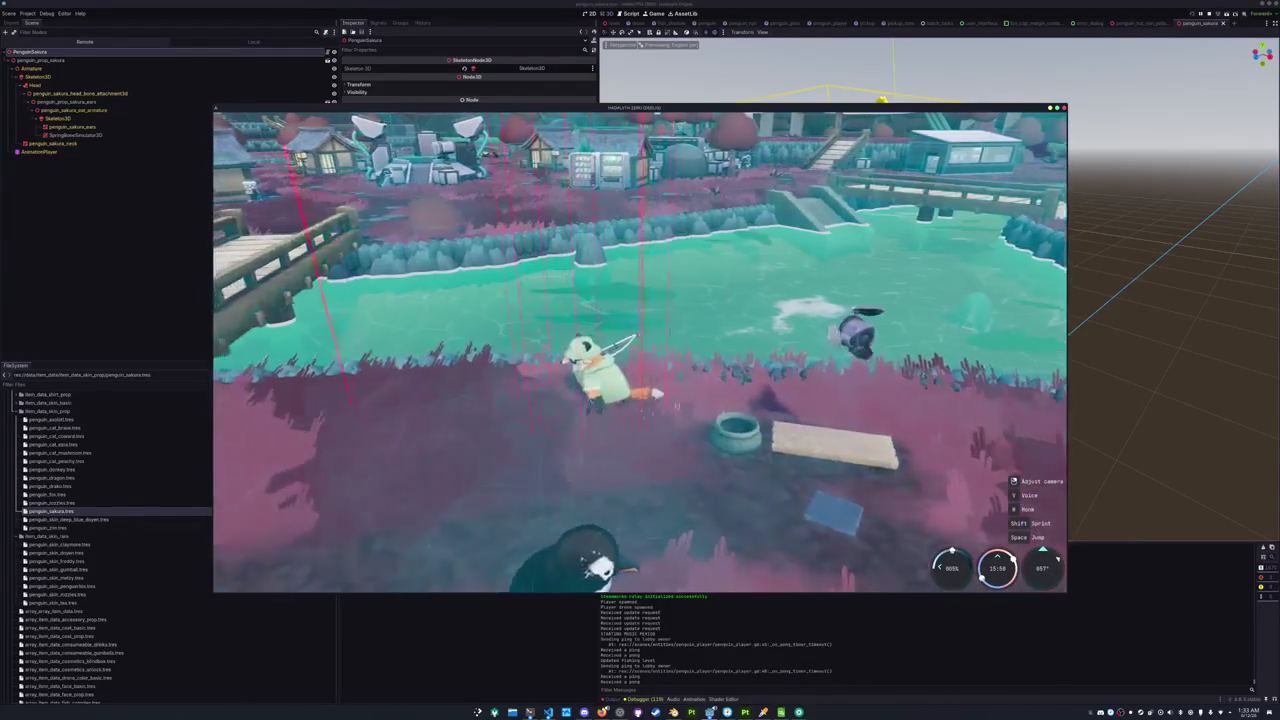
pyautogui.press('space')
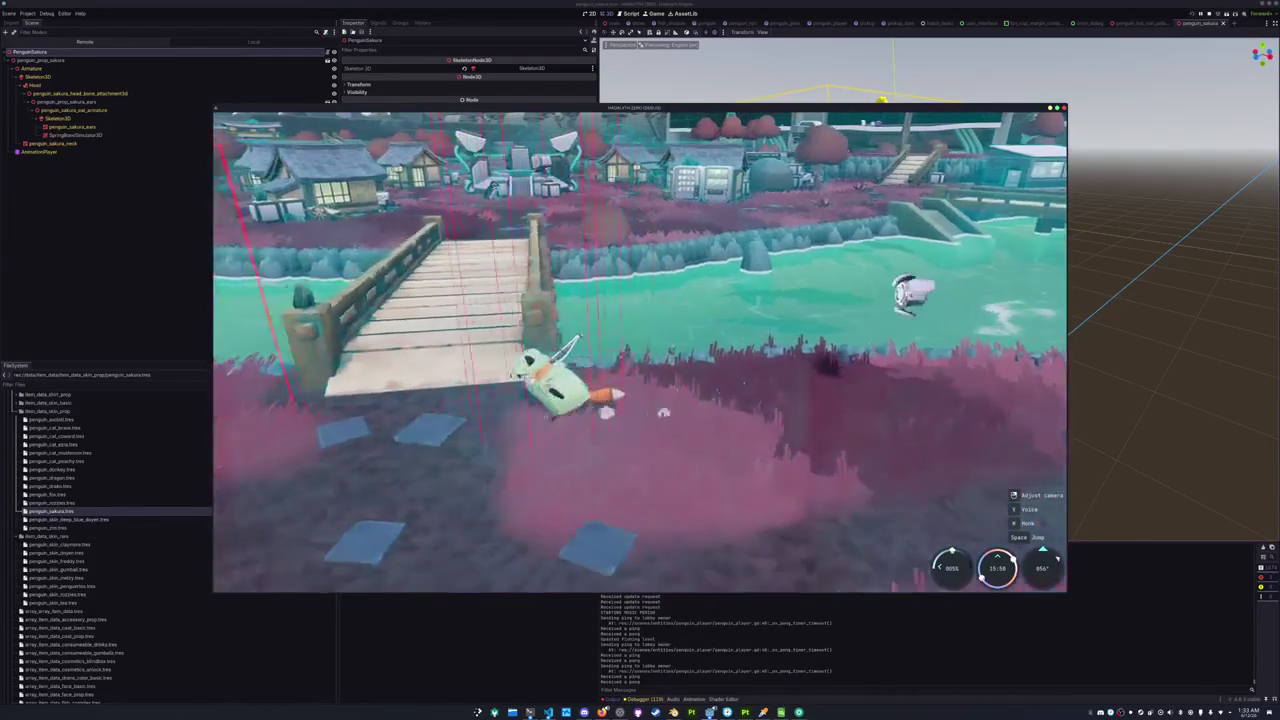
# Slide across the bridge to the pond, hook the biting fish and start the arrow sequence.
pyautogui.press('w')
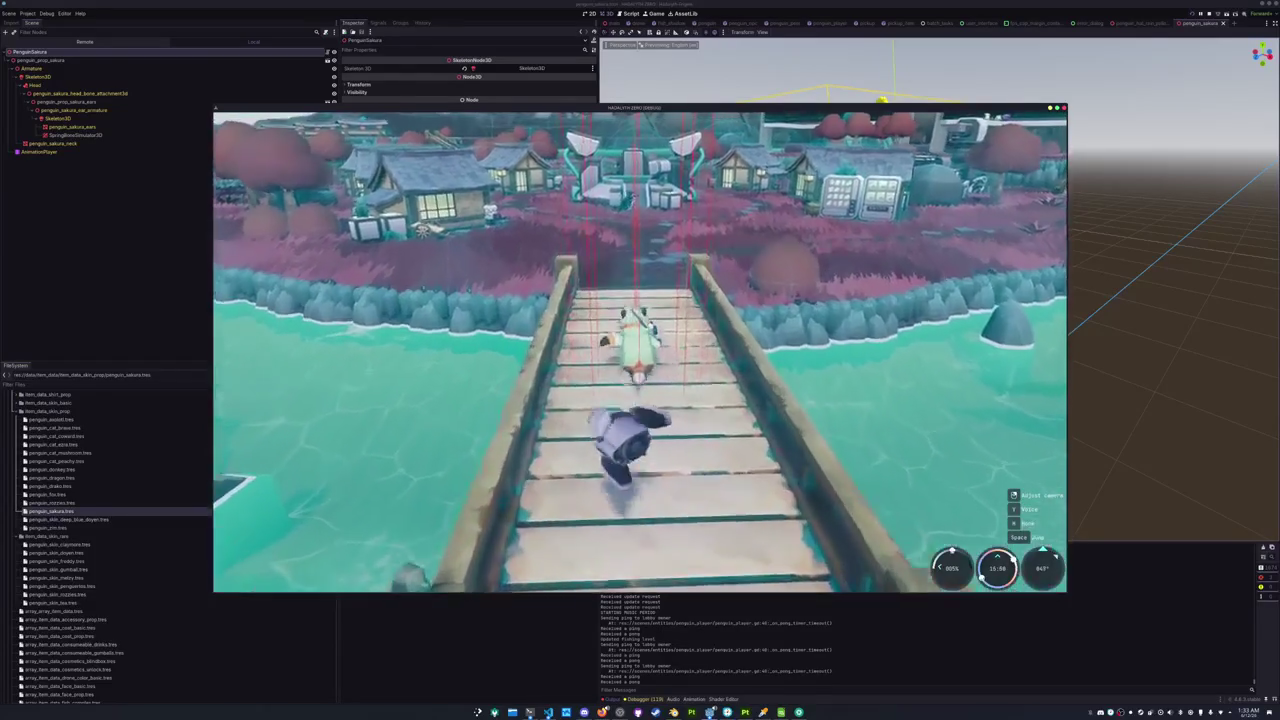
pyautogui.press('a')
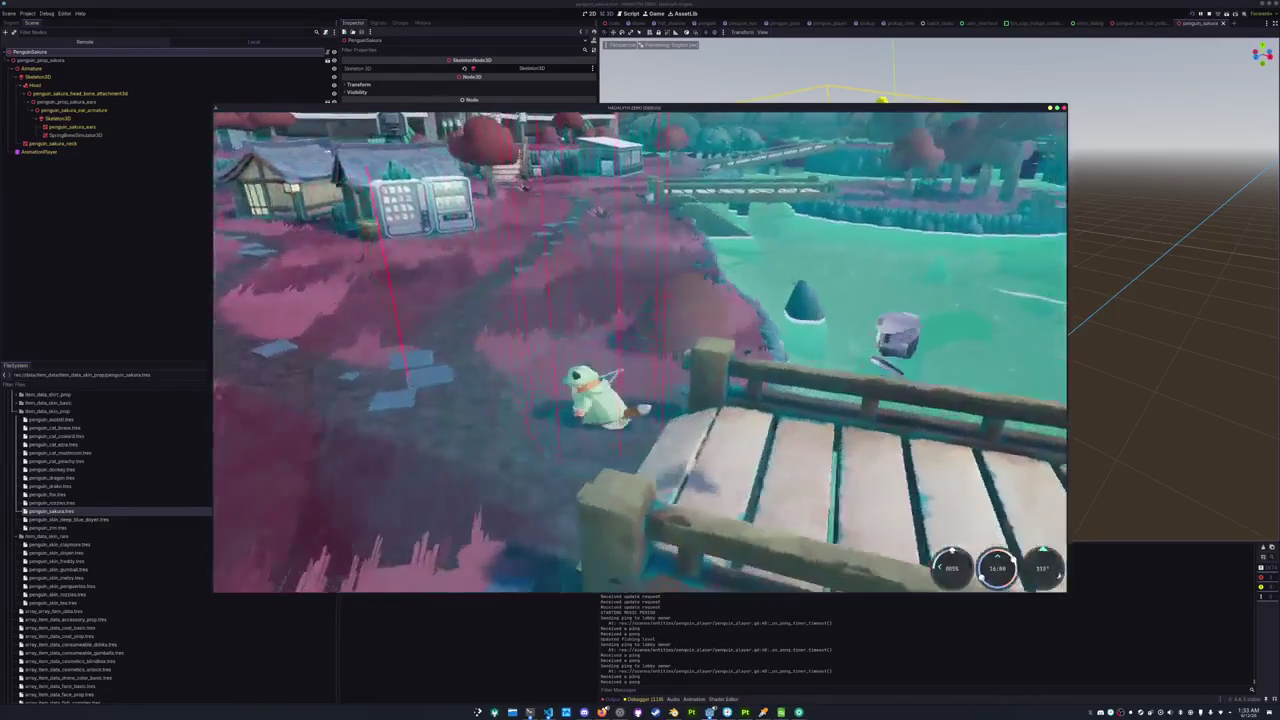
pyautogui.press('w')
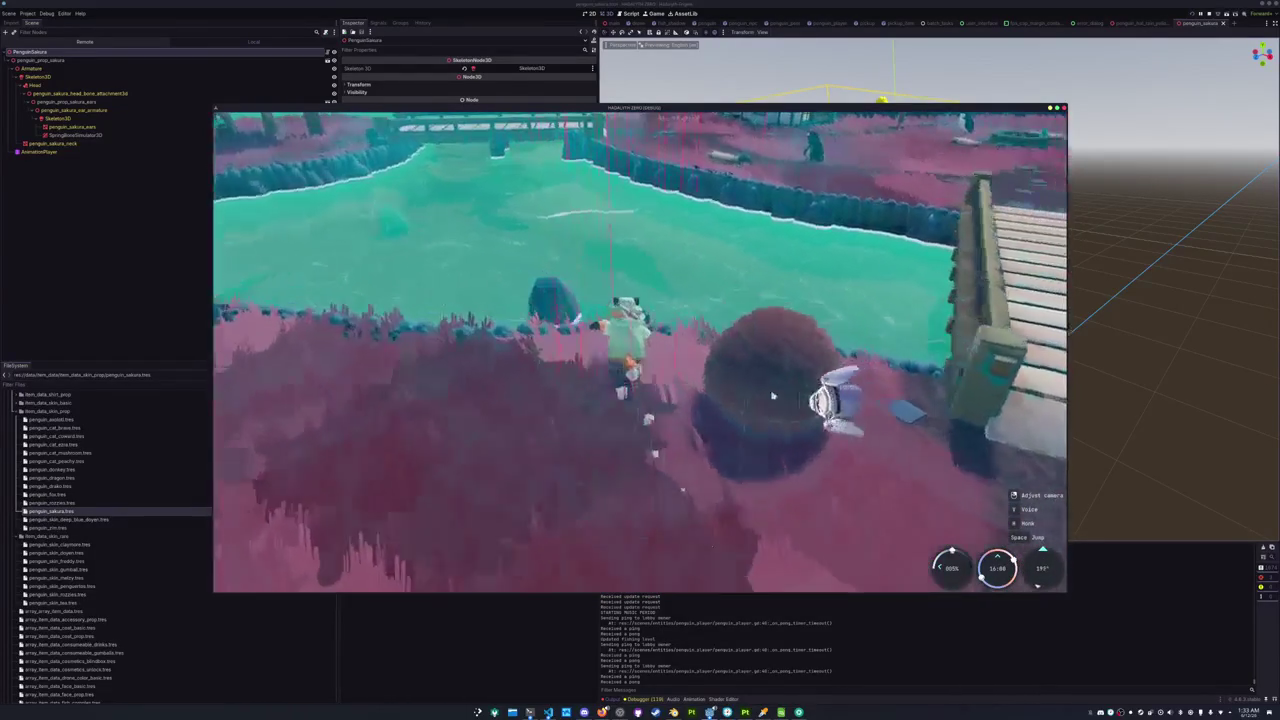
pyautogui.press('w')
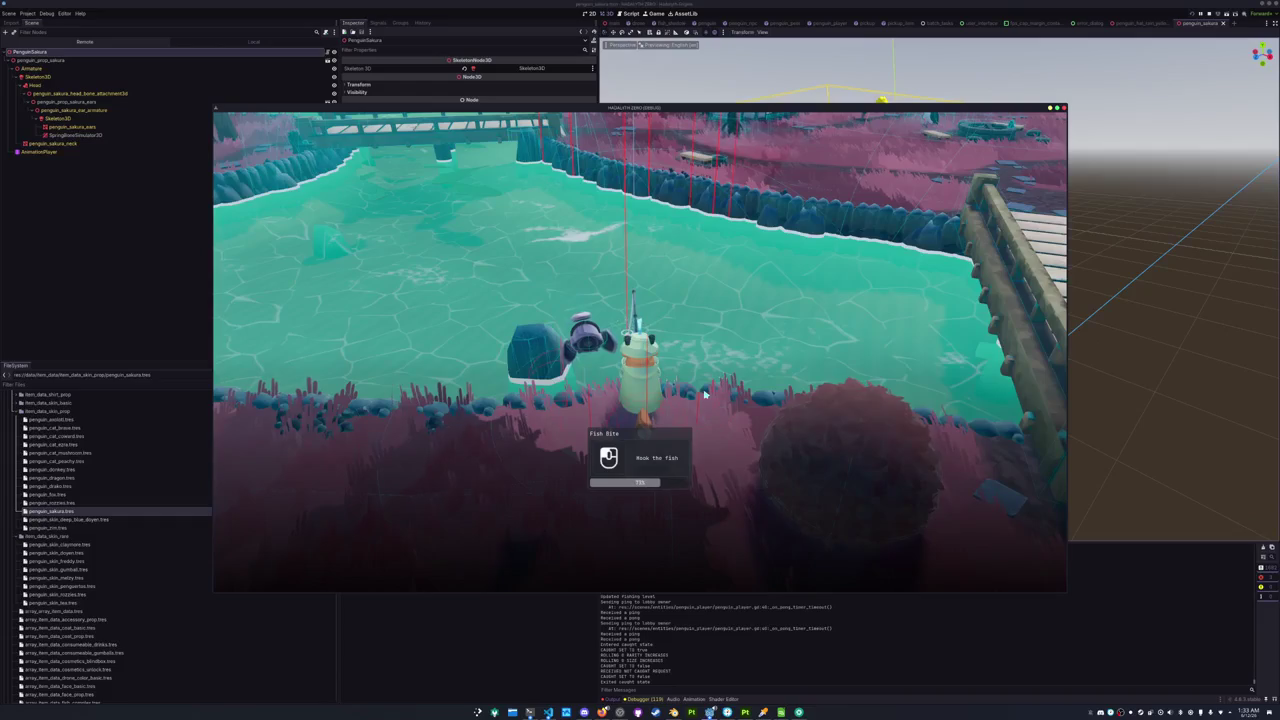
pyautogui.click(704, 395)
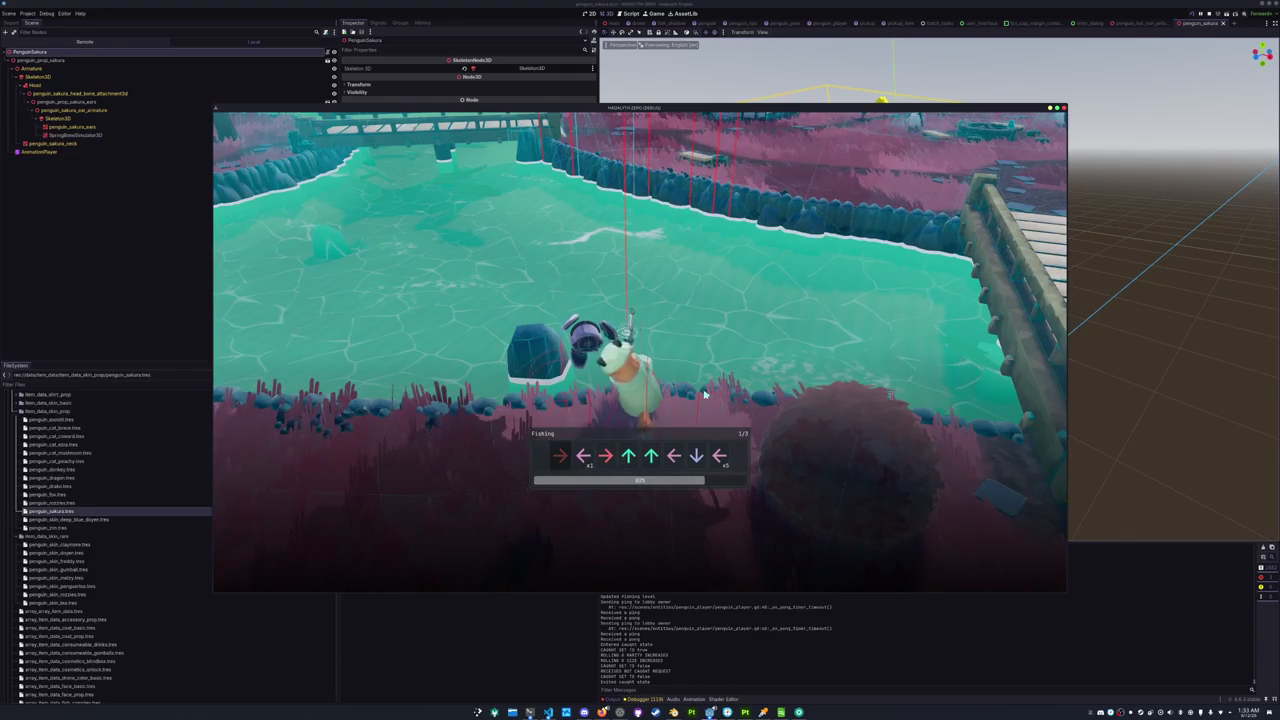
pyautogui.press('Down')
pyautogui.press('Down')
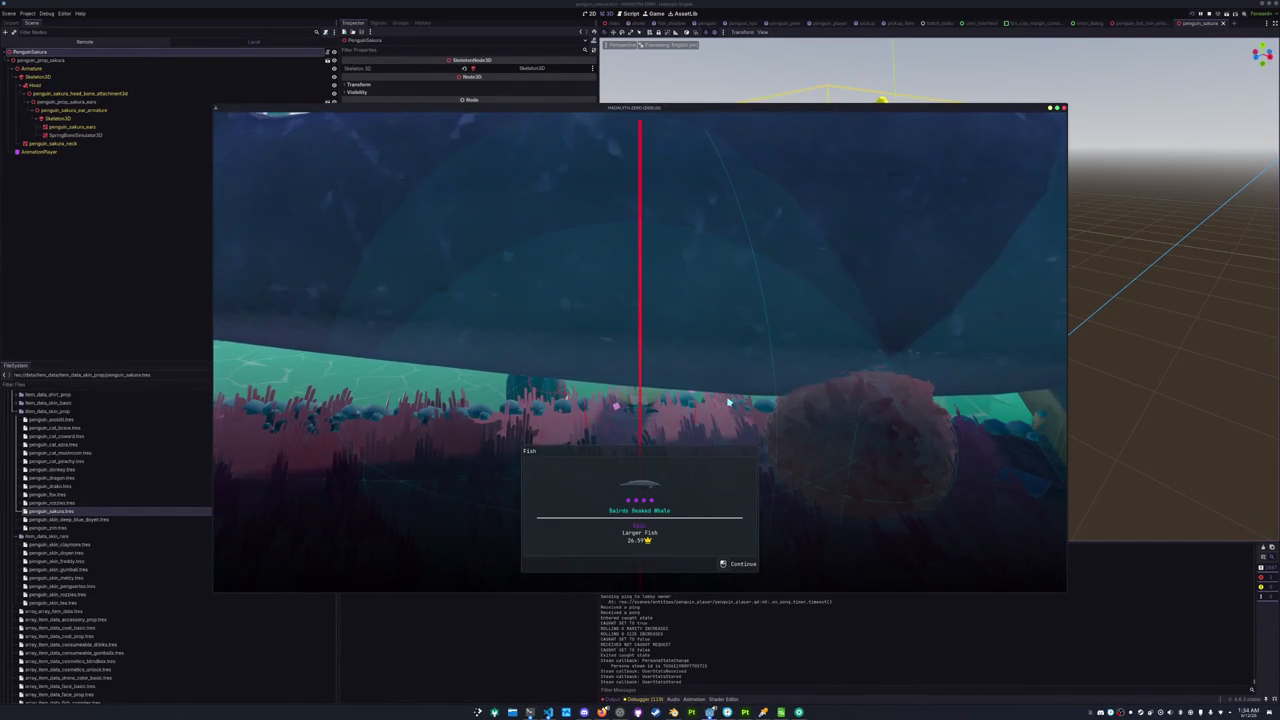
# Dismiss the whale catch panel, try an inventory item, then run back onto the bridge.
pyautogui.click(702, 418)
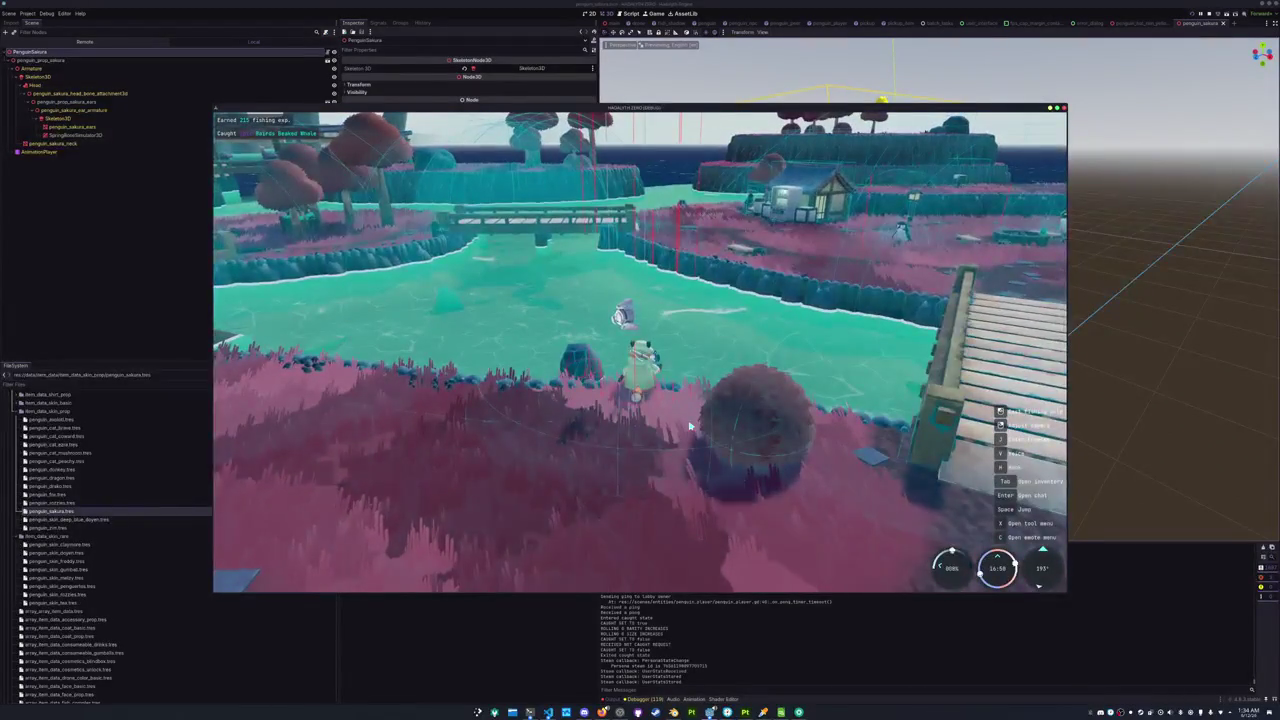
pyautogui.press('Tab')
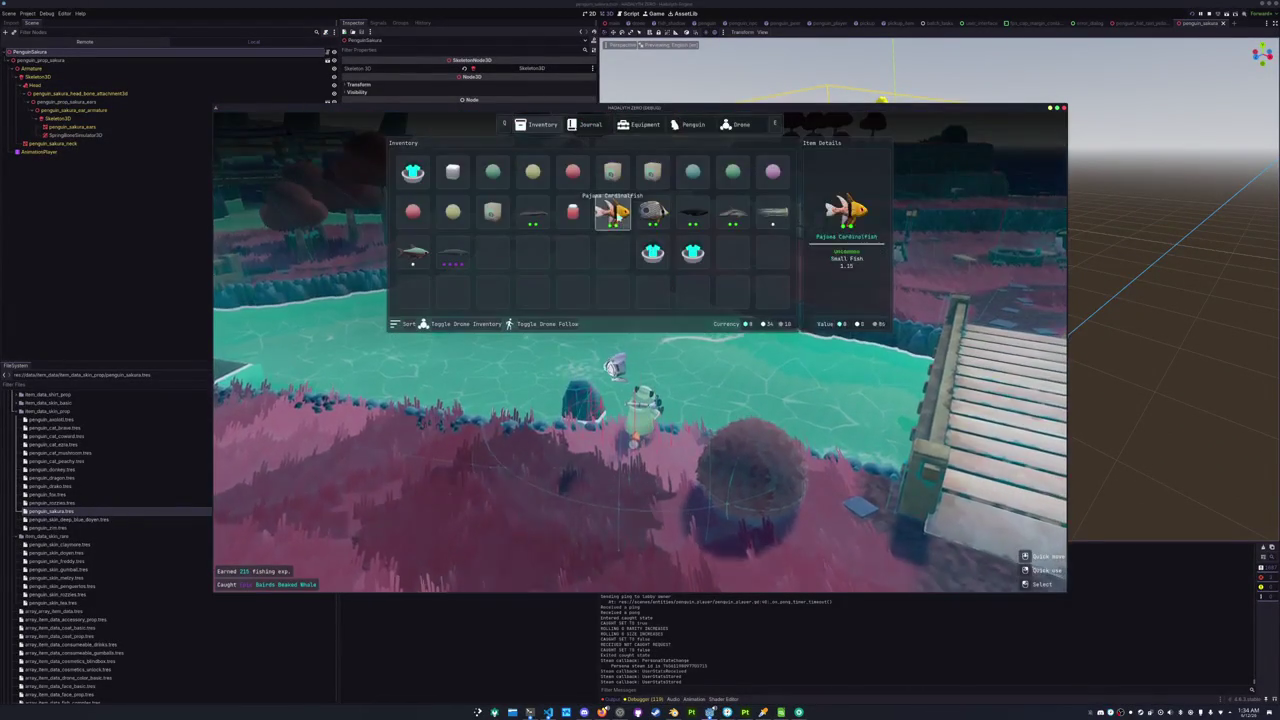
pyautogui.click(664, 255)
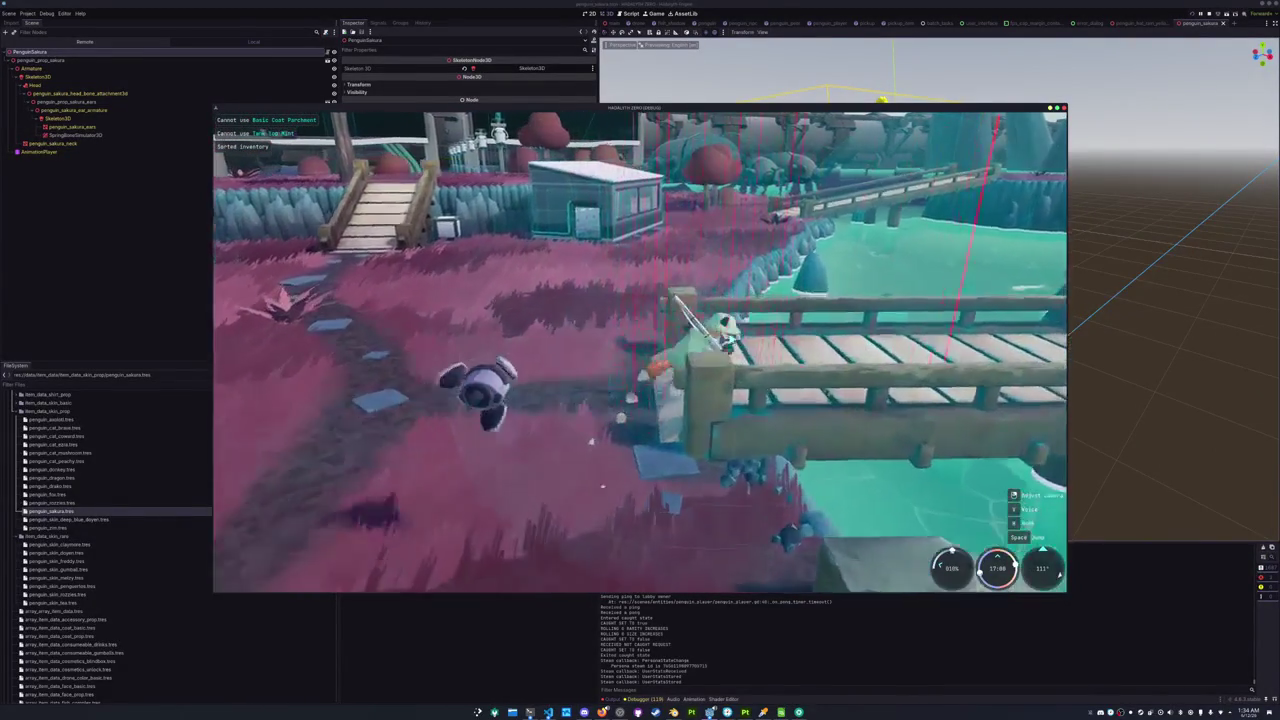
pyautogui.press('w')
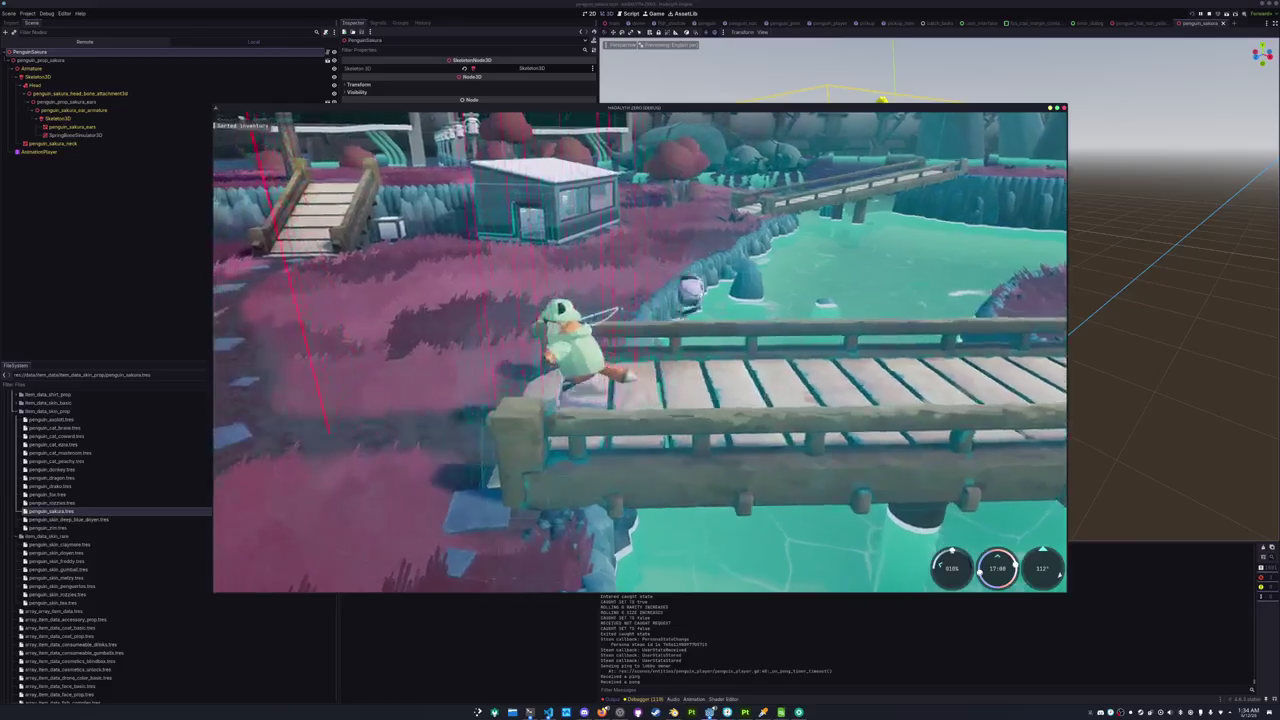
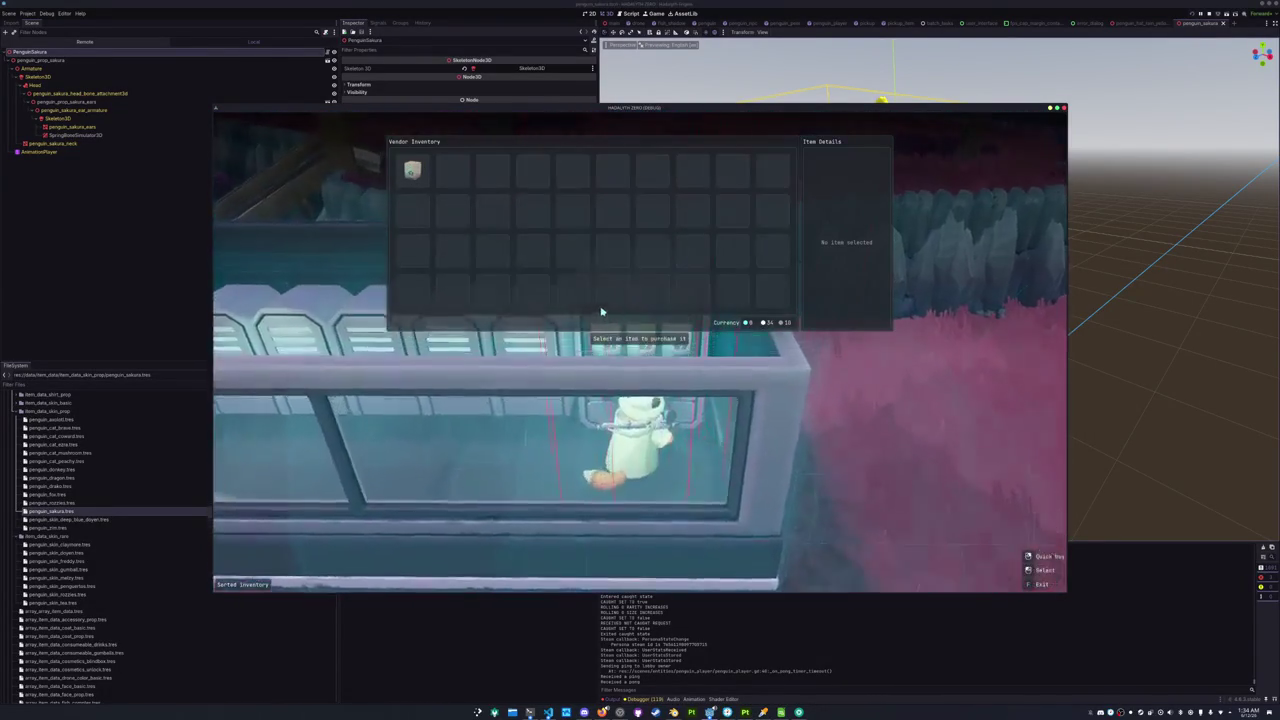
# Buy Cosmetics Blindboxes from the vendor until the currency runs out, then close the shop.
pyautogui.click(424, 186)
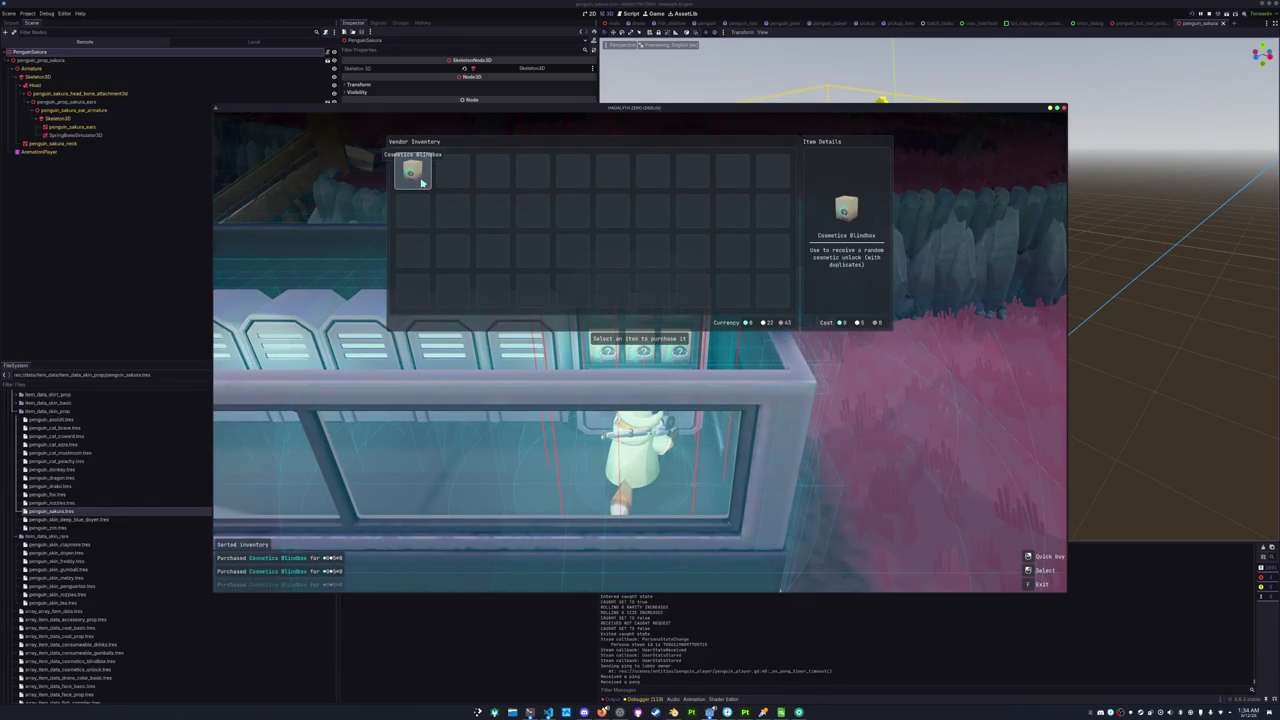
pyautogui.doubleClick(421, 182)
pyautogui.press('Escape')
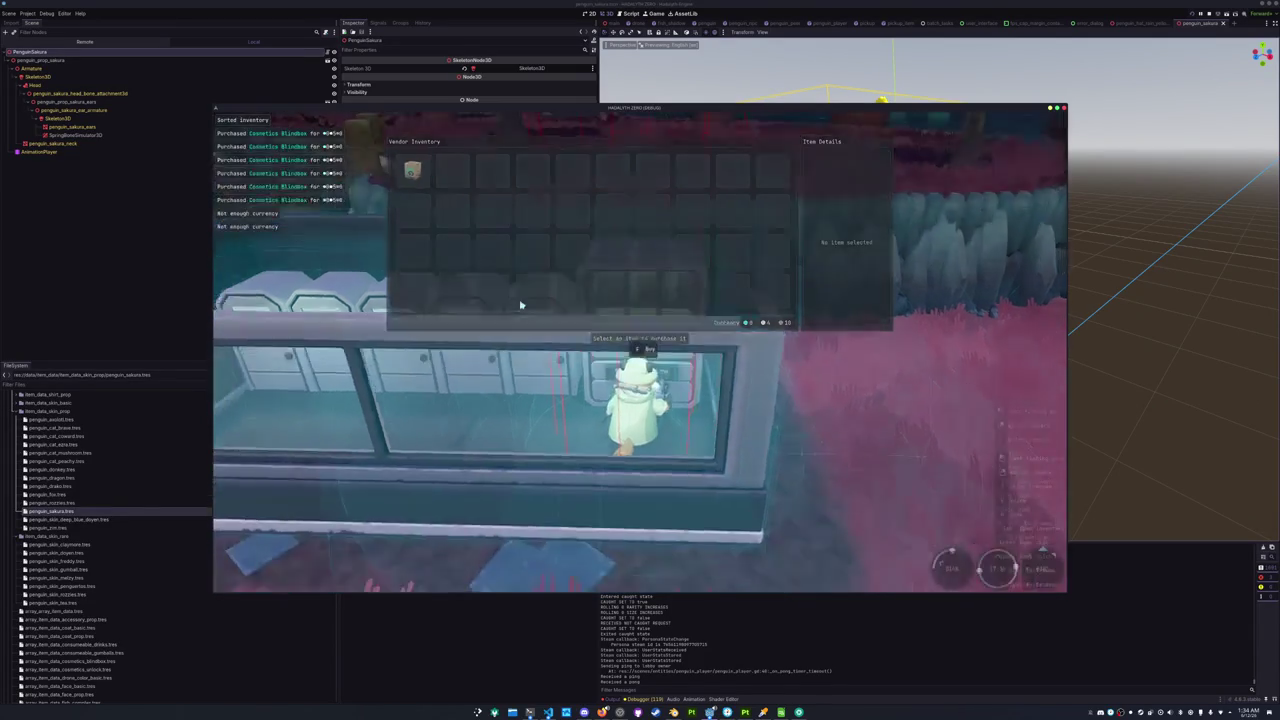
# Open the storage chest, move the Dalls Porpoise, Dunkleosteus, Killer Whale and other fish into the inventory, and sort it.
pyautogui.press('e')
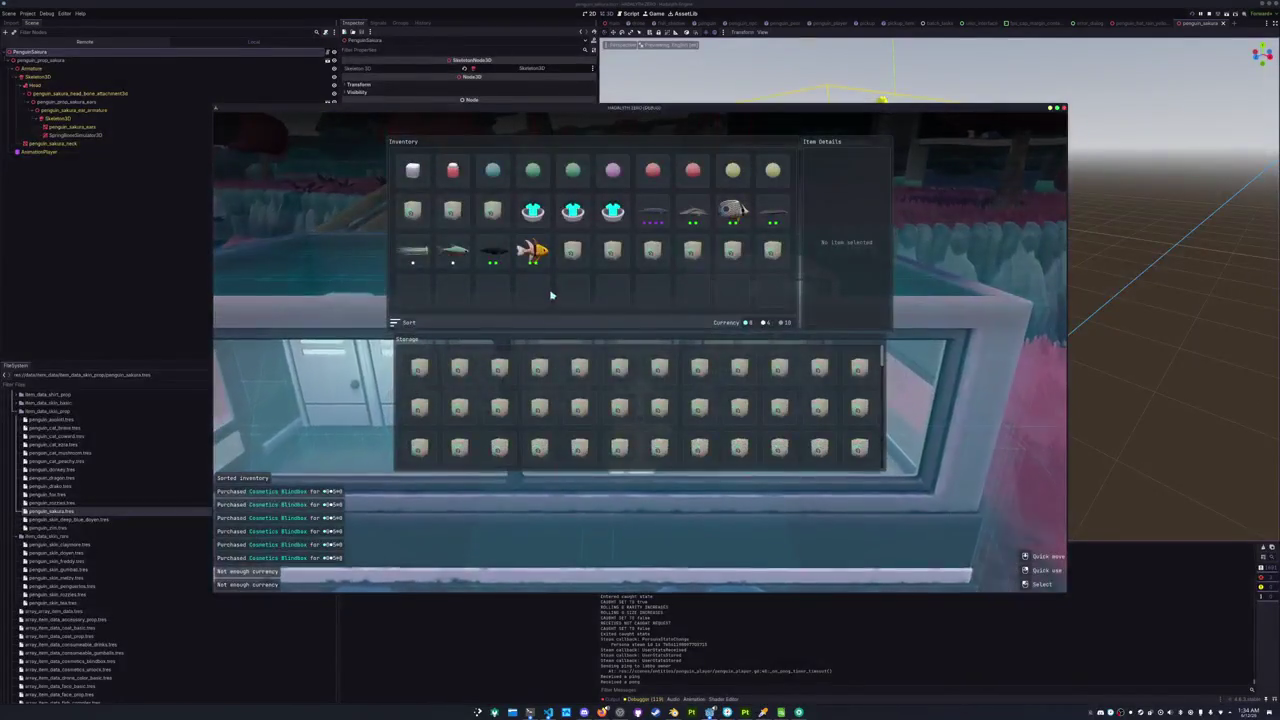
pyautogui.scroll(2, 612, 399)
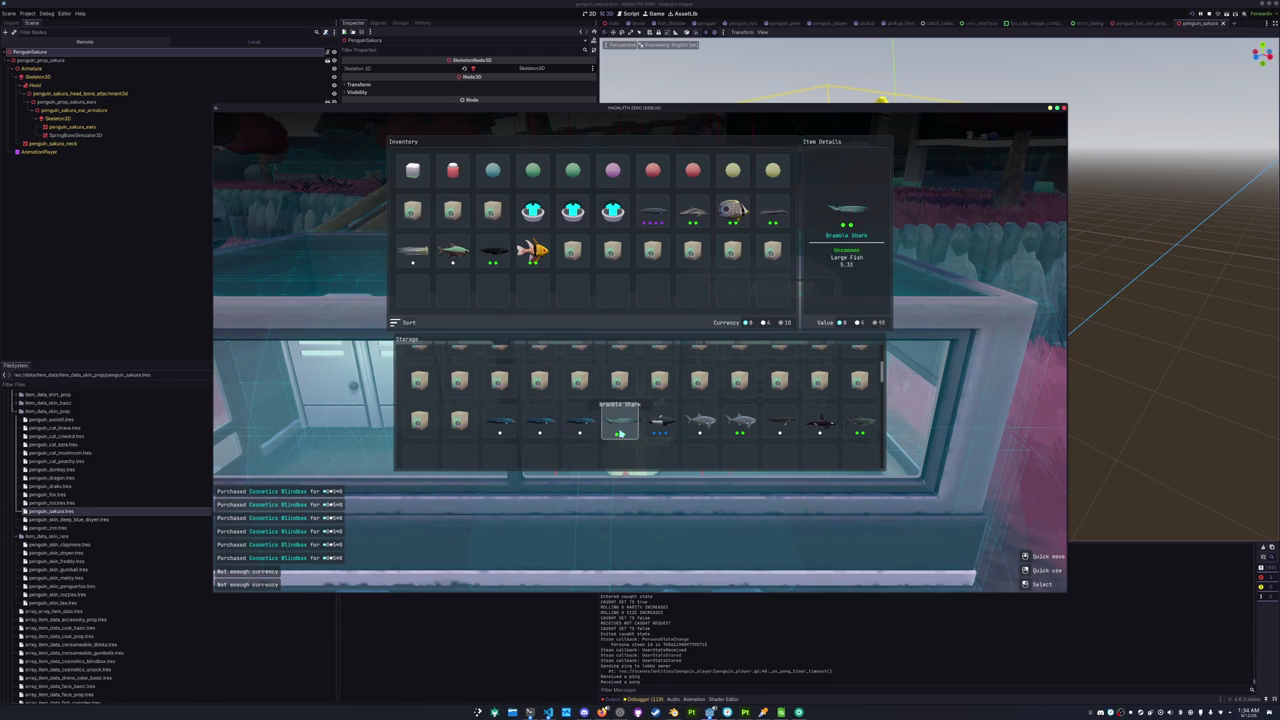
pyautogui.keyDown('shift'); pyautogui.click(659, 422); pyautogui.keyUp('shift')
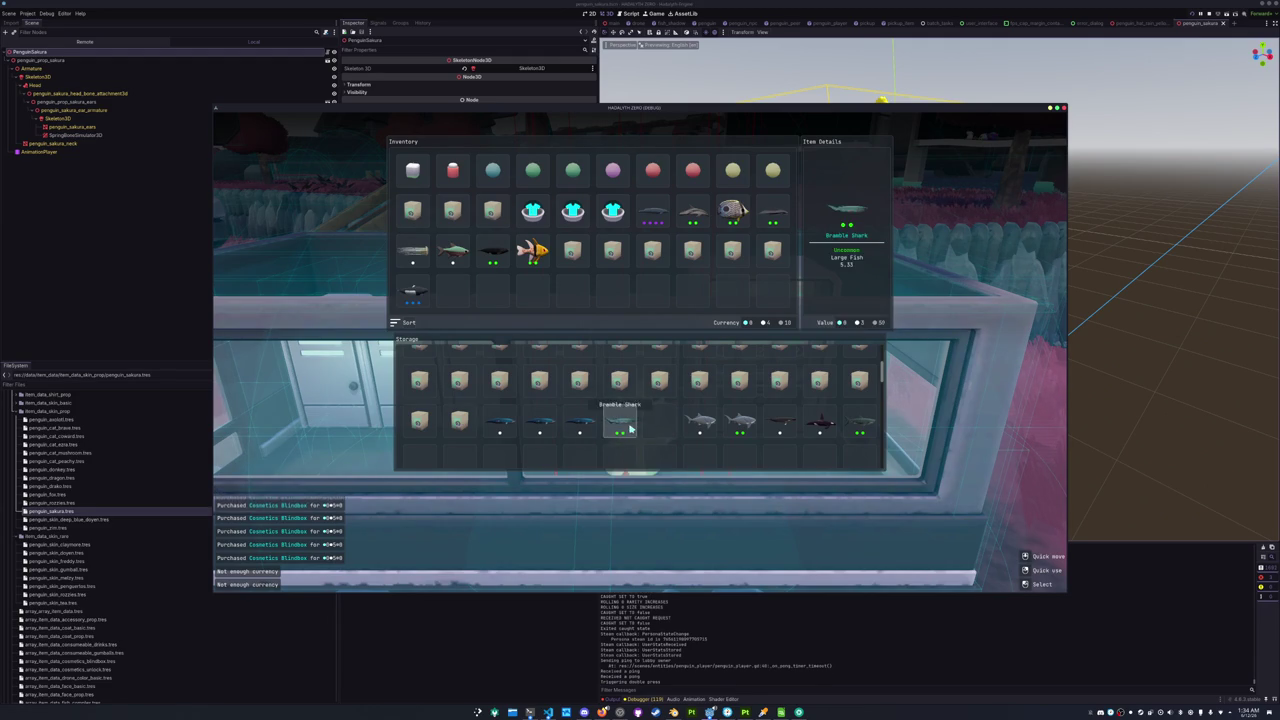
pyautogui.keyDown('shift'); pyautogui.click(619, 422); pyautogui.keyUp('shift')
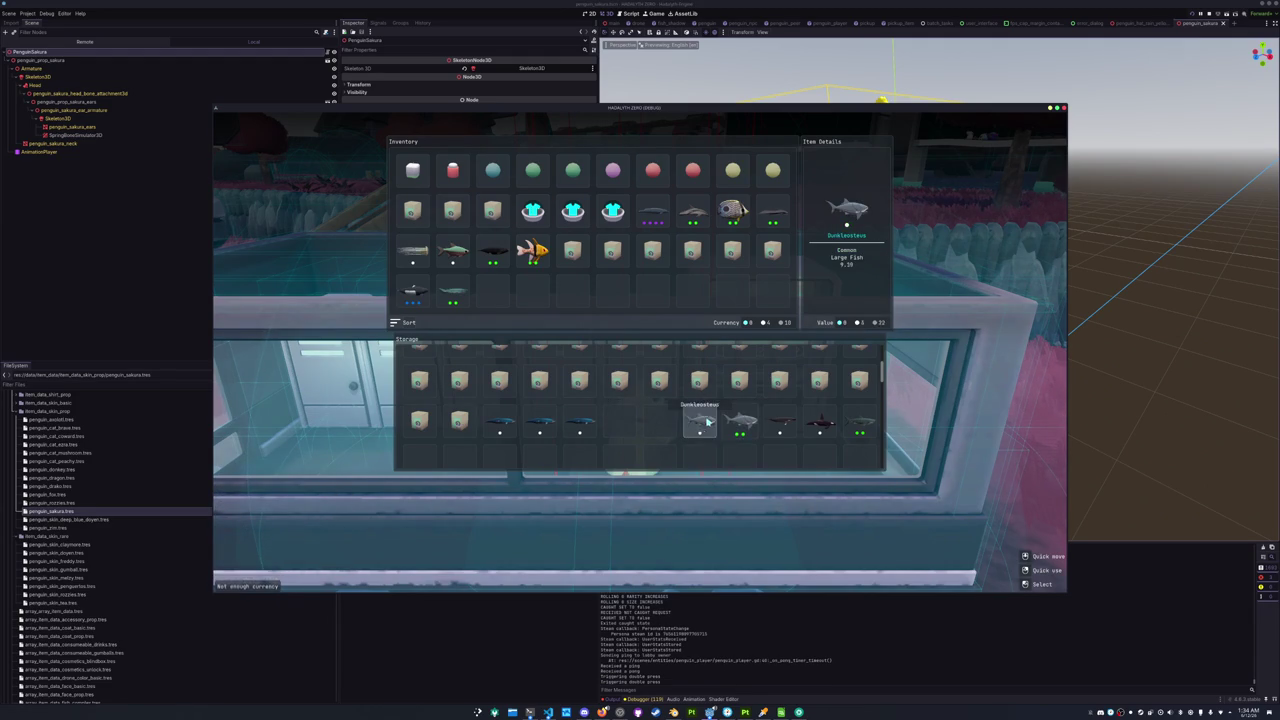
pyautogui.keyDown('shift'); pyautogui.click(703, 422); pyautogui.keyUp('shift')
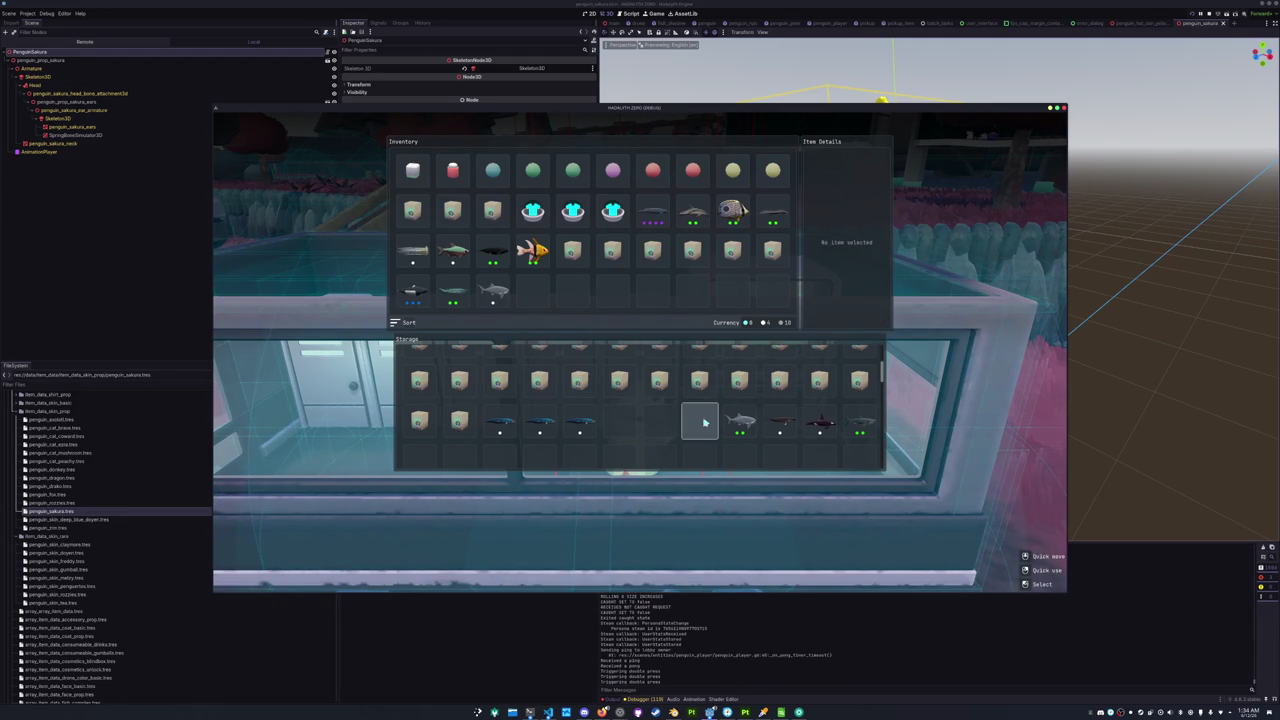
pyautogui.keyDown('shift'); pyautogui.click(776, 421); pyautogui.keyUp('shift')
pyautogui.keyDown('shift'); pyautogui.click(817, 425); pyautogui.keyUp('shift')
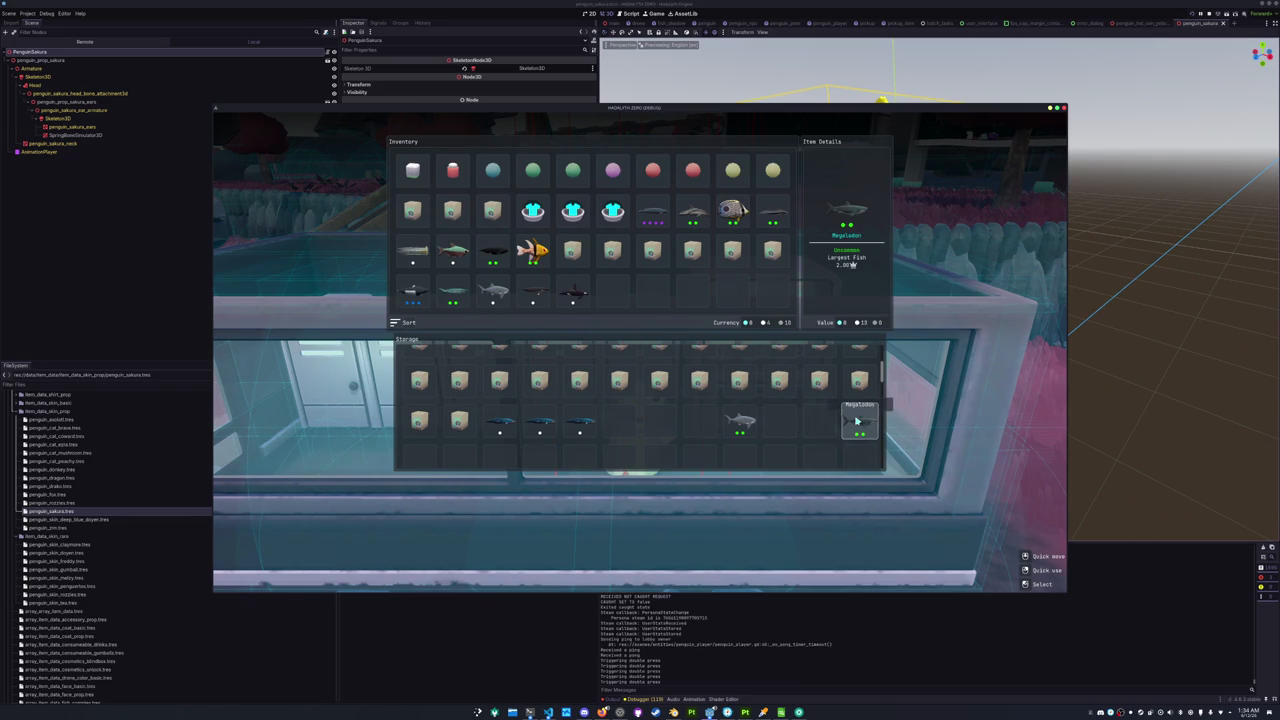
pyautogui.scroll(1, 459, 420)
pyautogui.click(396, 322)
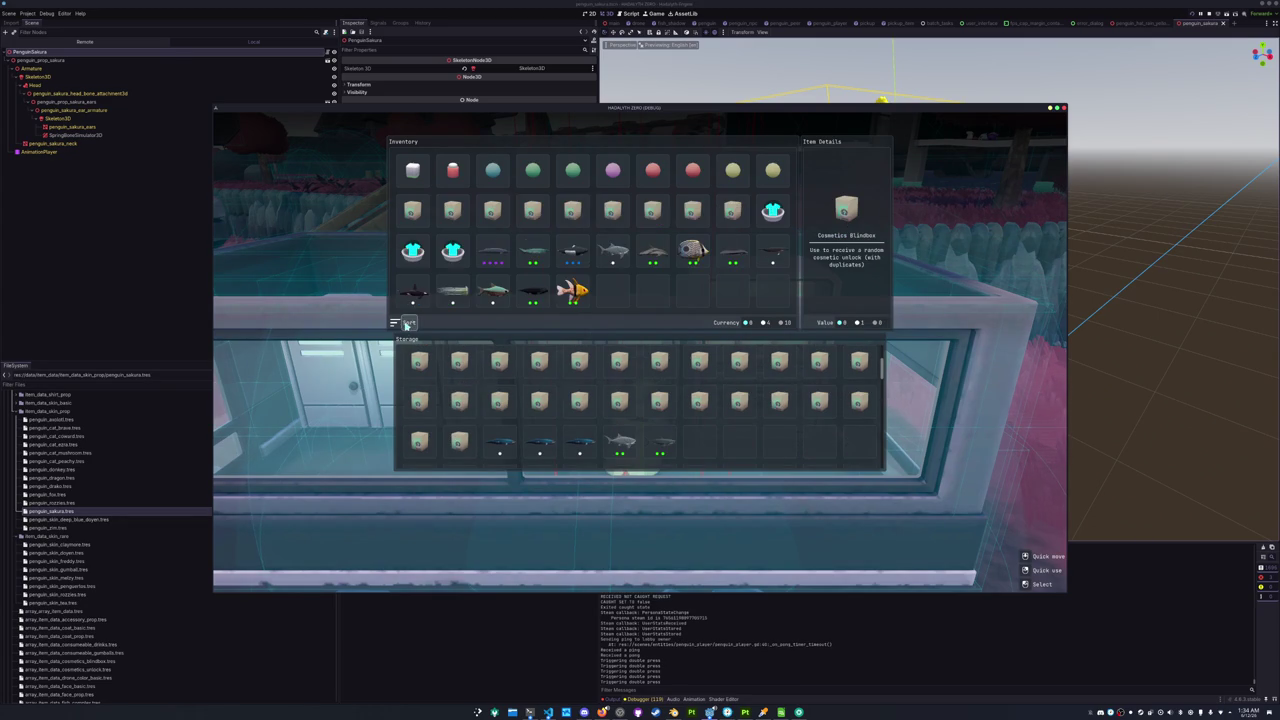
pyautogui.scroll(-1, 557, 408)
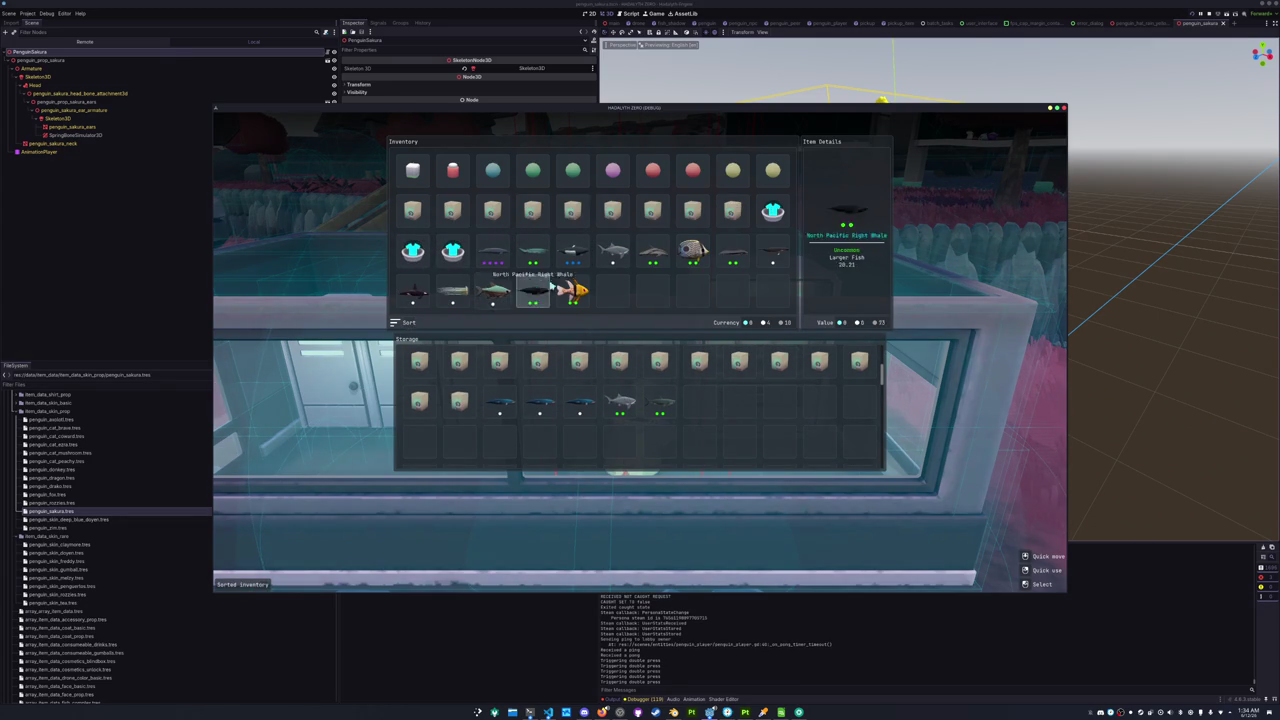
# Move every Cosmetics Blindbox from the inventory into storage.
pyautogui.keyDown('shift'); pyautogui.click(732, 212); pyautogui.keyUp('shift')
pyautogui.keyDown('shift'); pyautogui.click(692, 212); pyautogui.keyUp('shift')
pyautogui.keyDown('shift'); pyautogui.click(652, 212); pyautogui.keyUp('shift')
pyautogui.keyDown('shift'); pyautogui.click(612, 212); pyautogui.keyUp('shift')
pyautogui.keyDown('shift'); pyautogui.click(572, 212); pyautogui.keyUp('shift')
pyautogui.keyDown('shift'); pyautogui.click(532, 212); pyautogui.keyUp('shift')
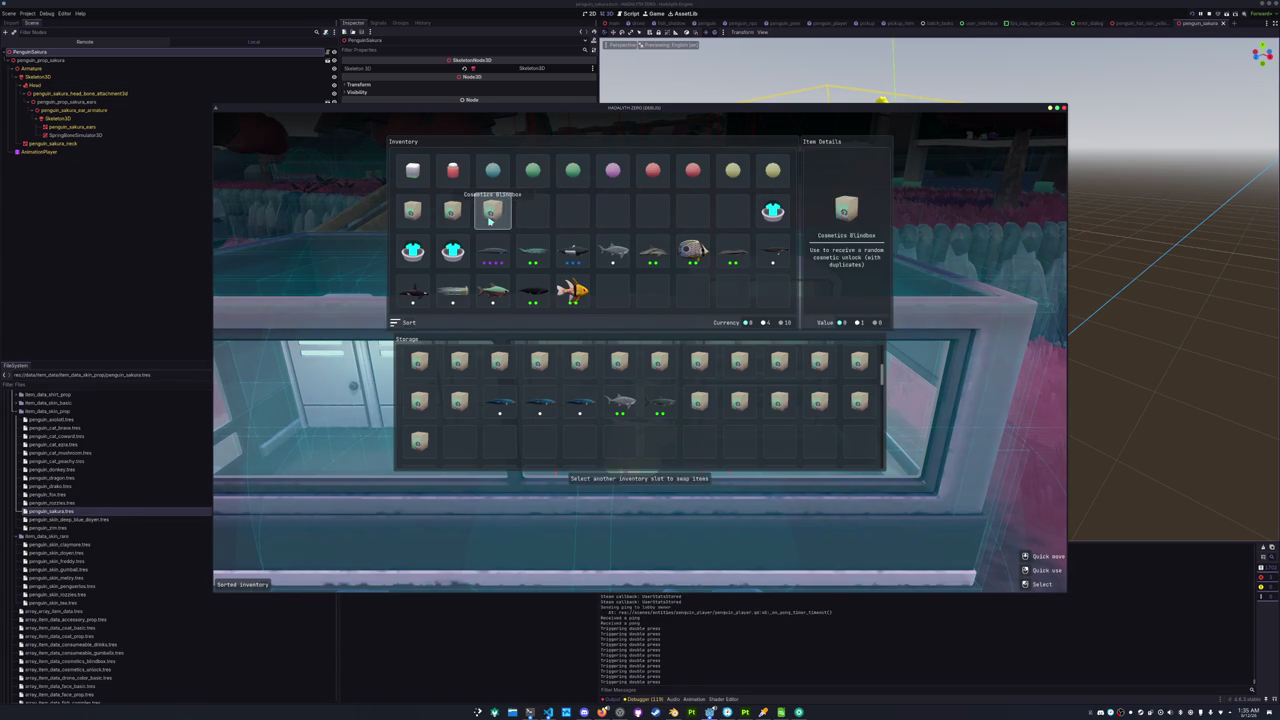
pyautogui.keyDown('shift'); pyautogui.click(492, 212); pyautogui.keyUp('shift')
pyautogui.click(452, 222)
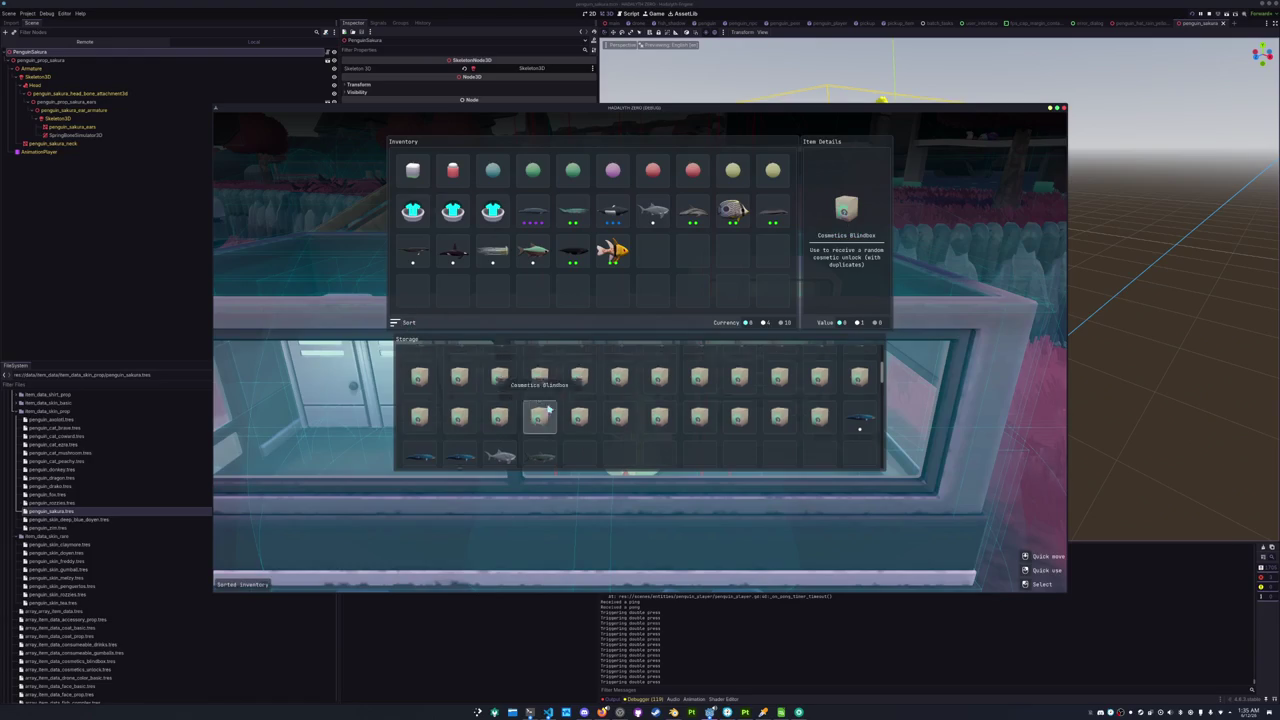
# Walk to the robot vendor, sell the fish and the Sakura Tank Top, then resume play.
pyautogui.press('Tab')
pyautogui.press('w')
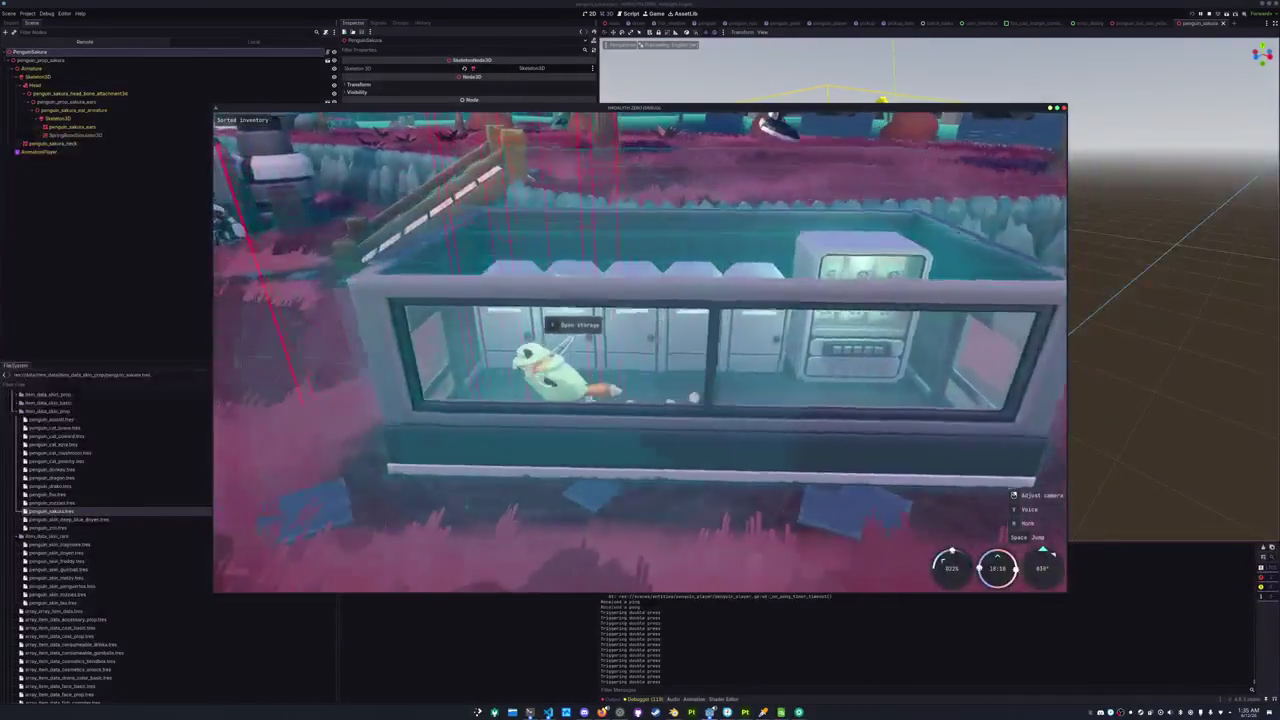
pyautogui.press('w')
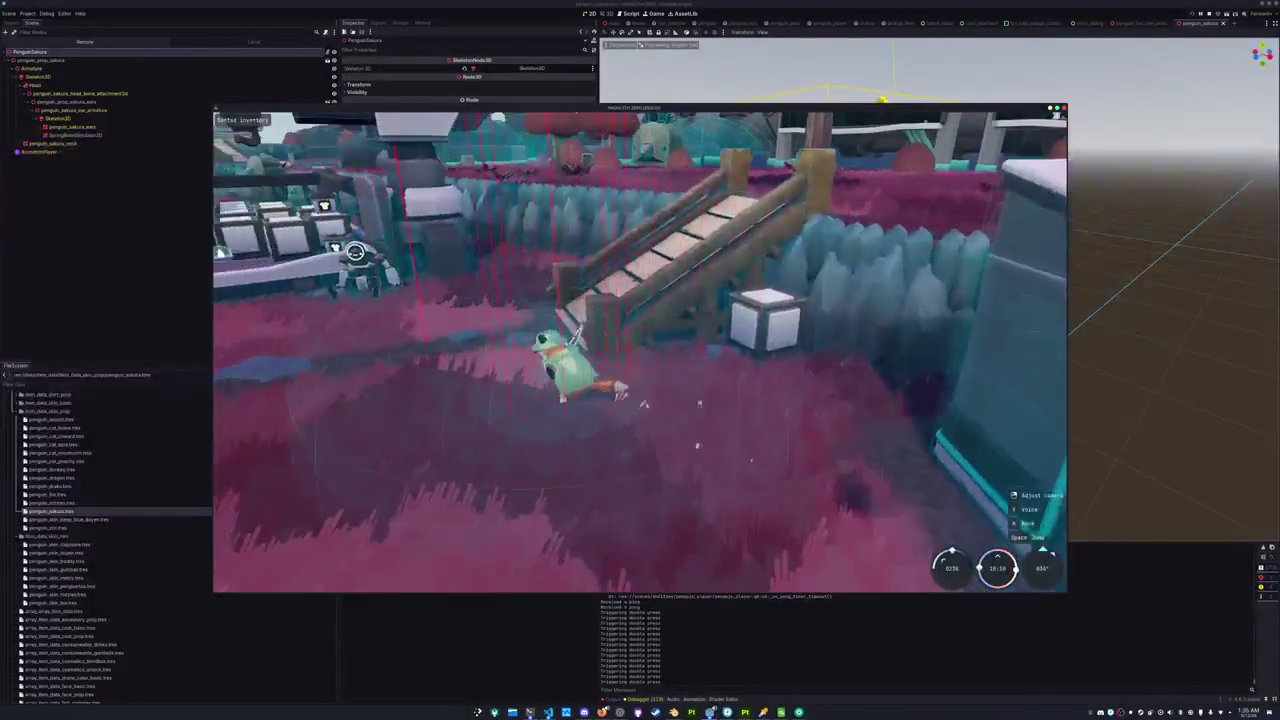
pyautogui.press('w')
pyautogui.press('e')
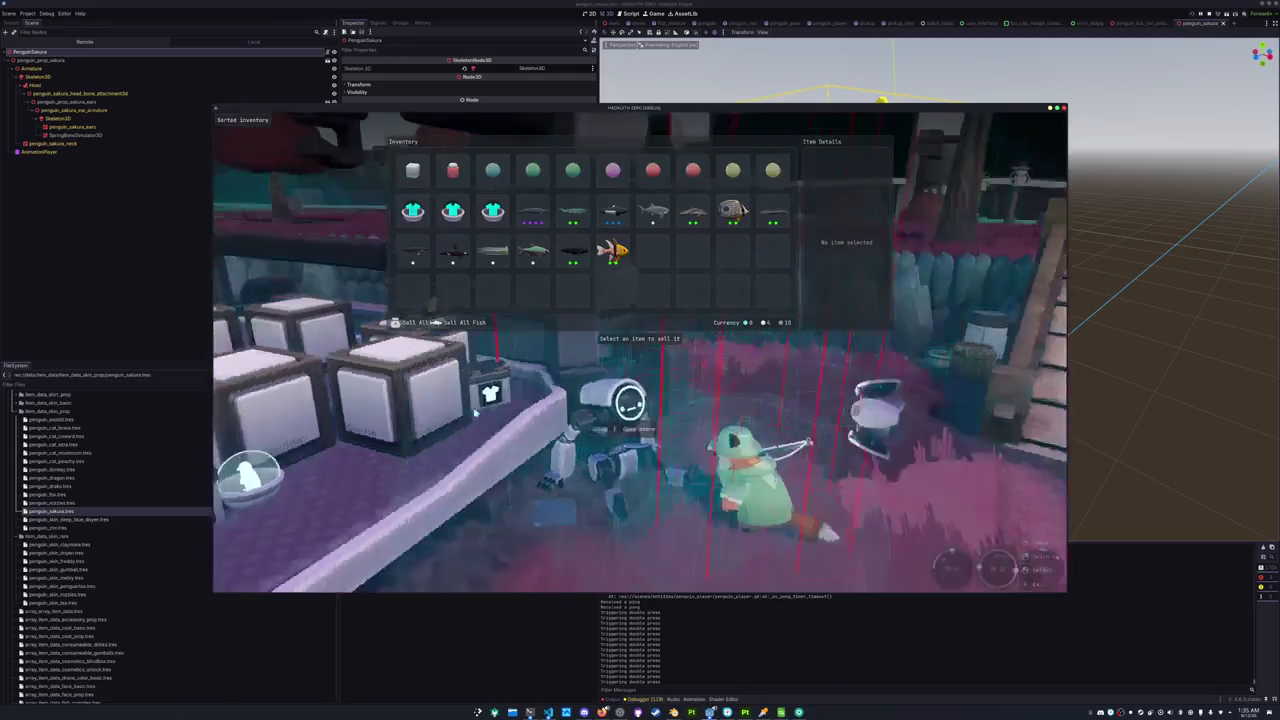
pyautogui.press('Tab')
pyautogui.press('w')
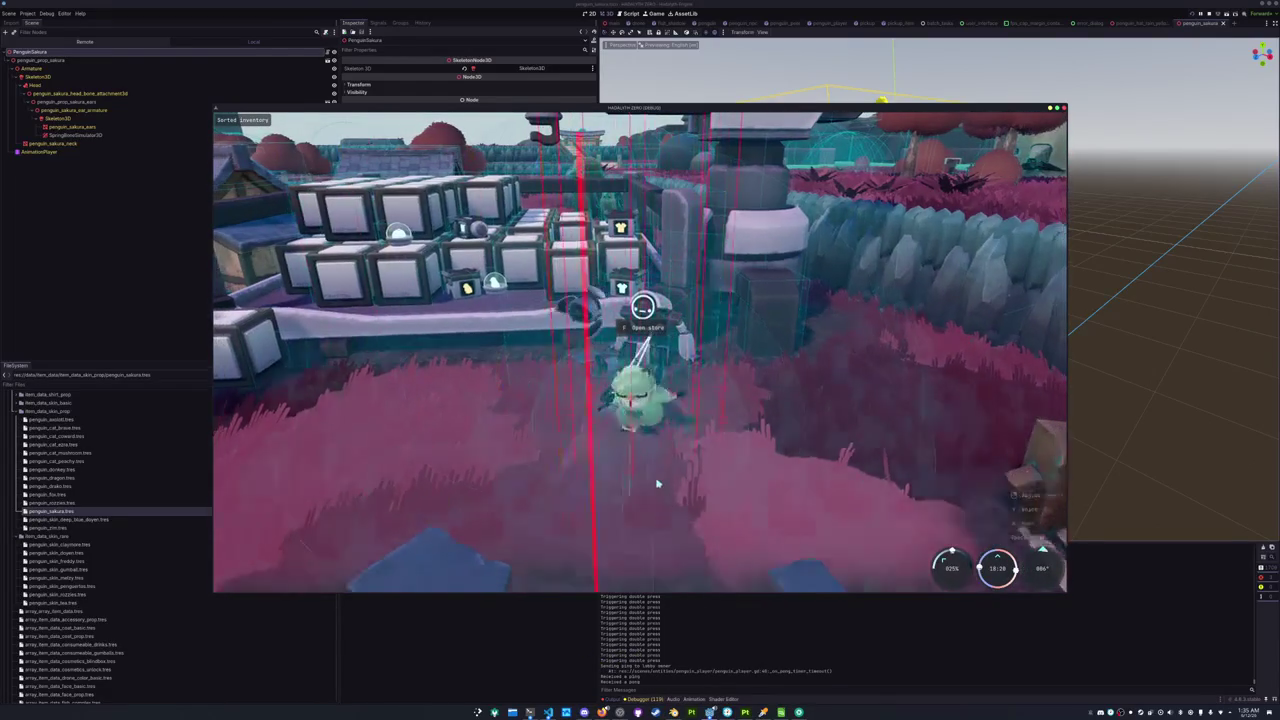
pyautogui.press('s')
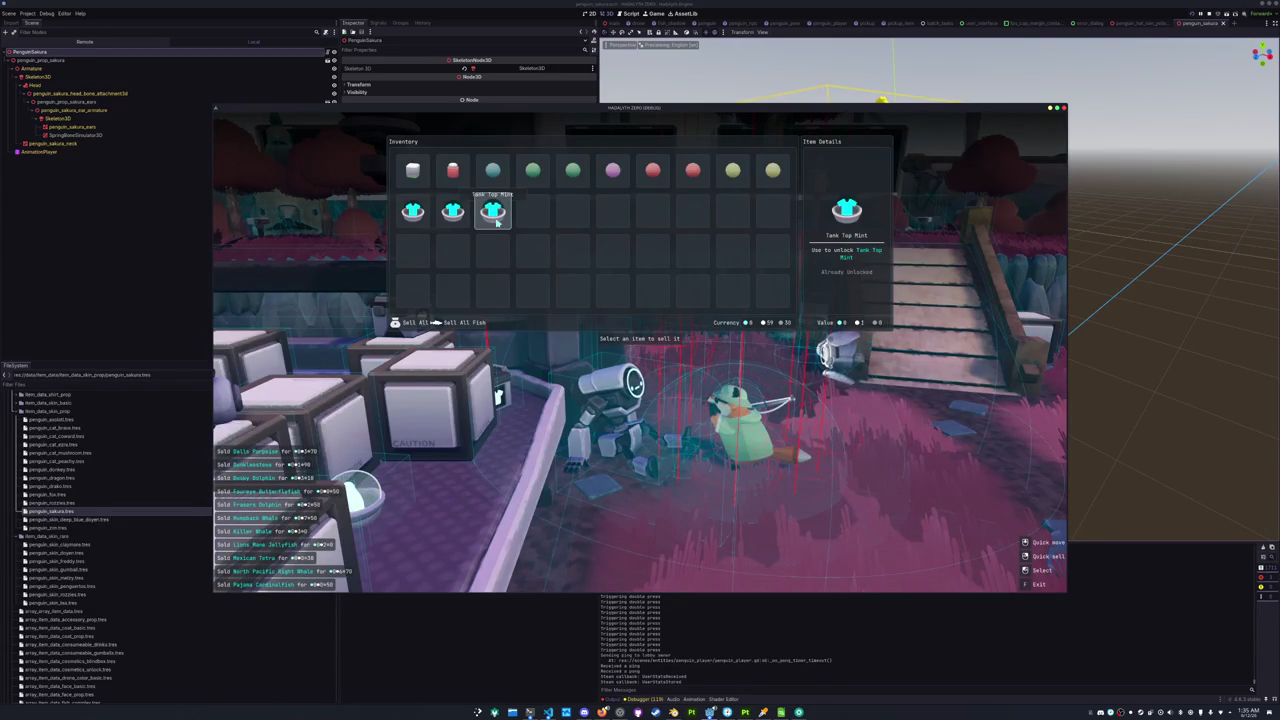
pyautogui.click(453, 210)
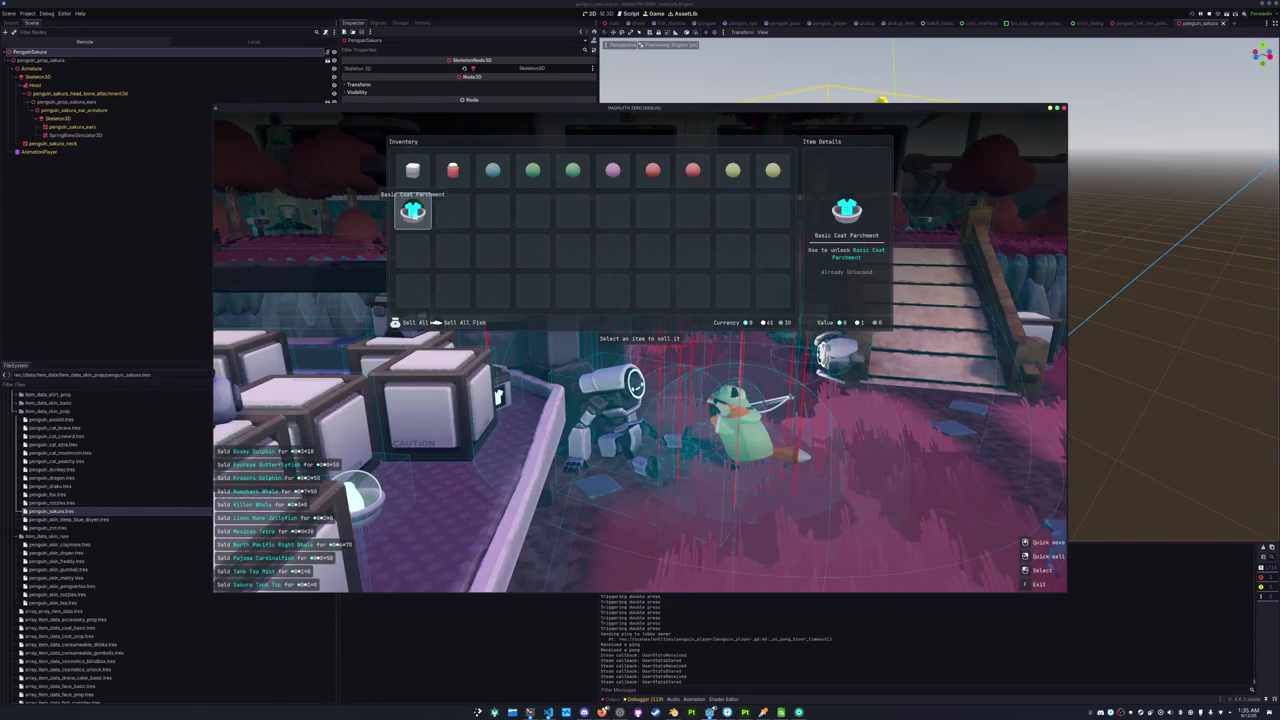
pyautogui.press('Escape')
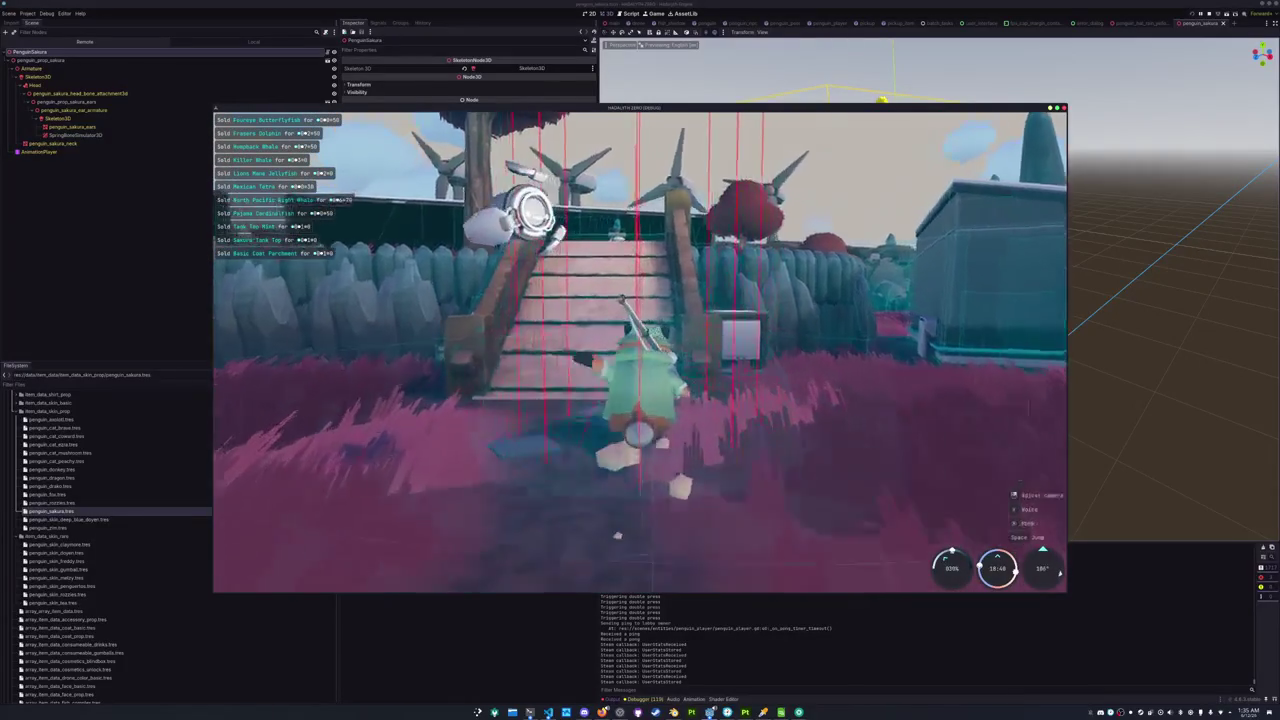
# Walk the penguin up the stairs and toward the torii gate, then stop the debug run with F8.
pyautogui.press('w')
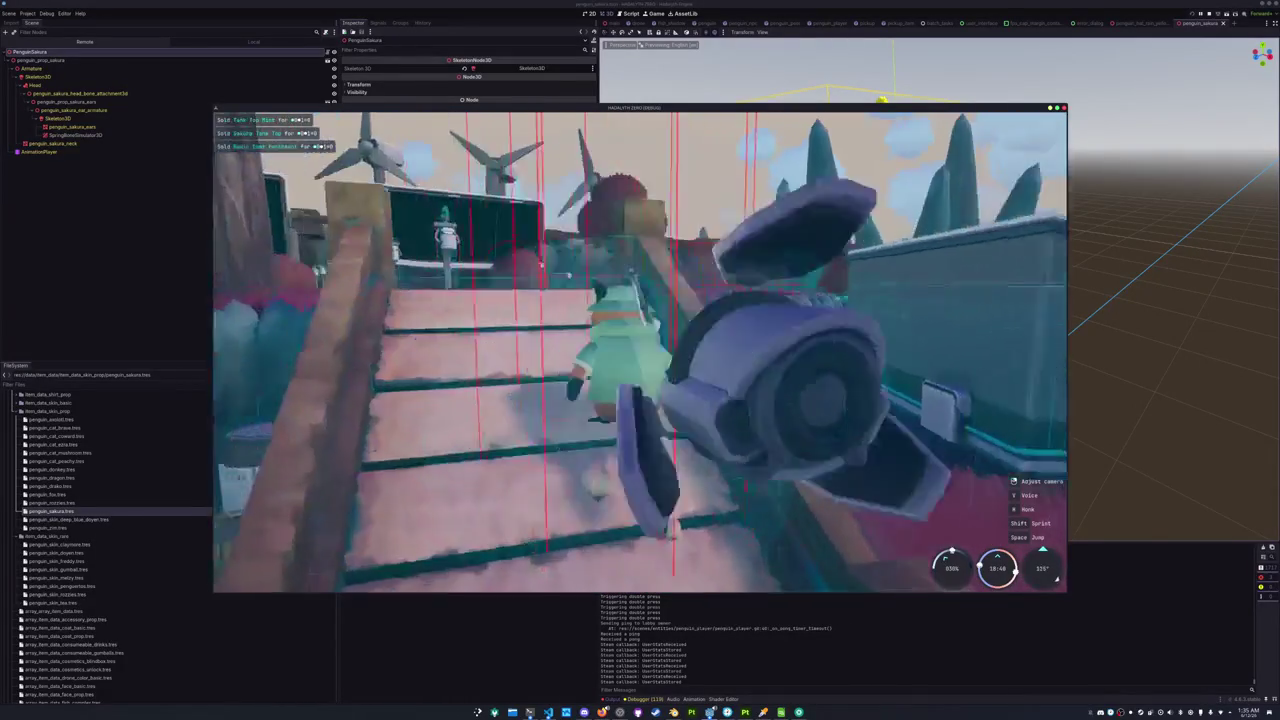
pyautogui.press('w')
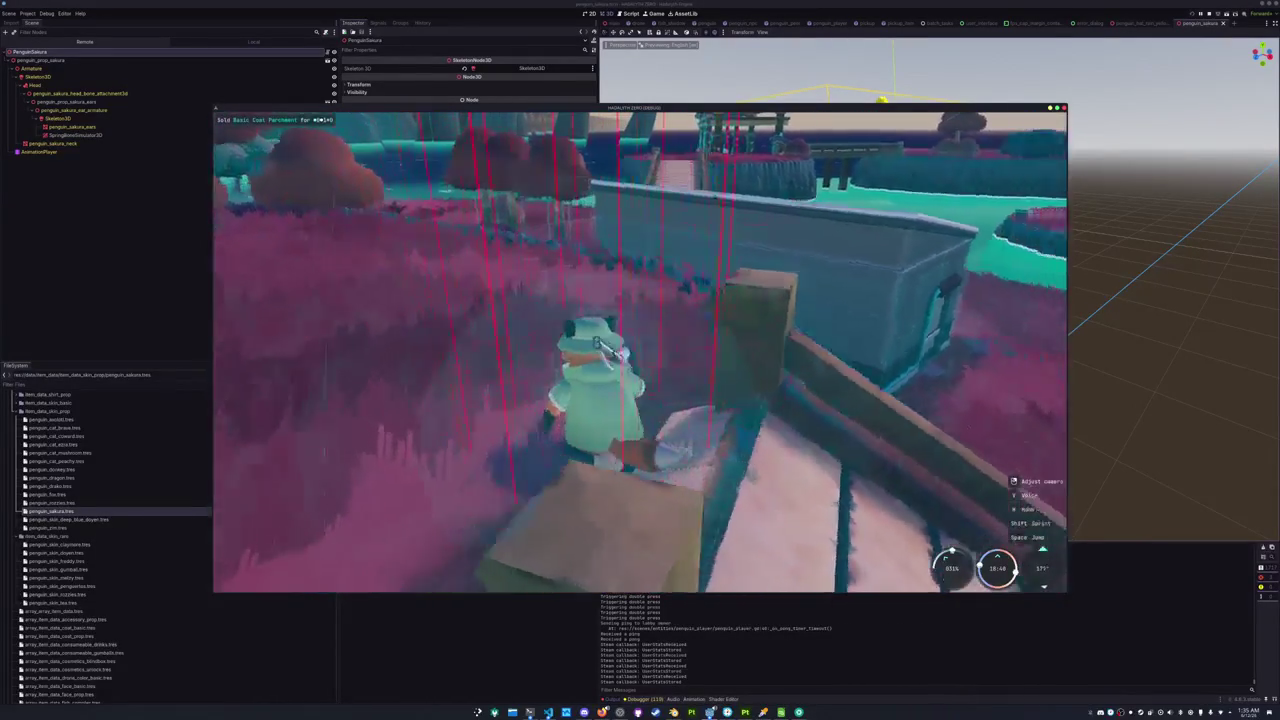
pyautogui.press('w')
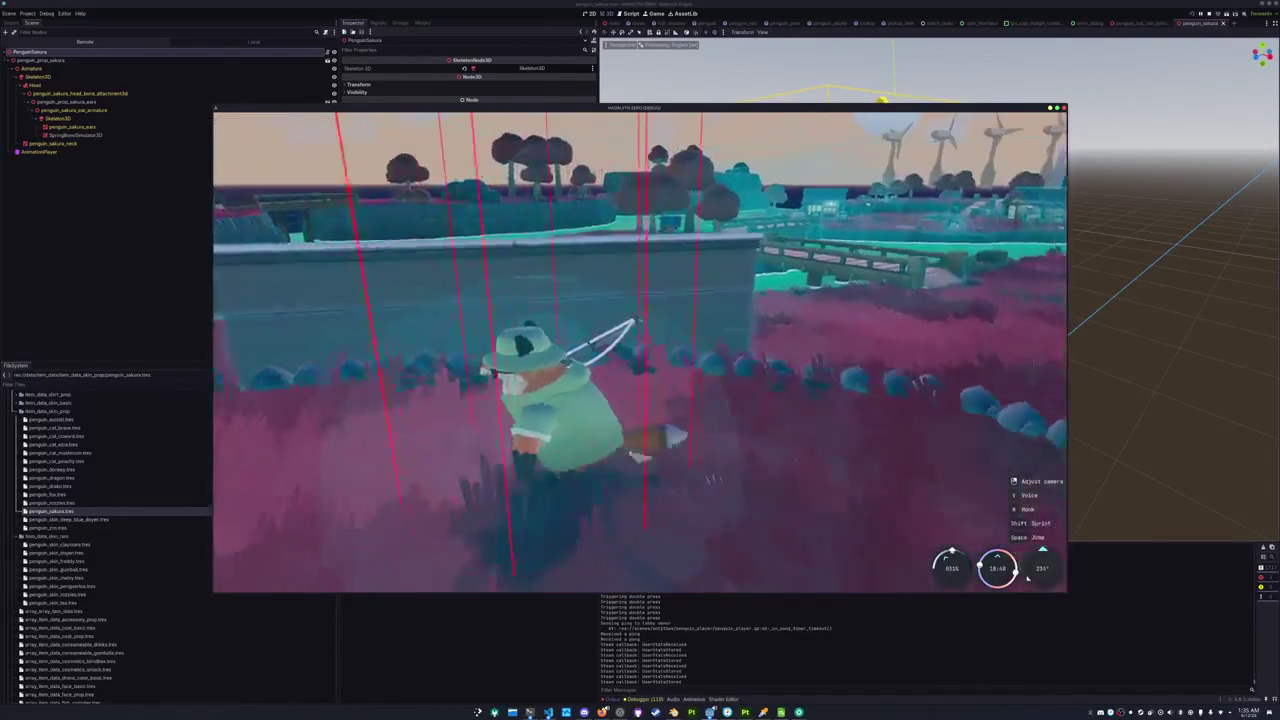
pyautogui.press('s')
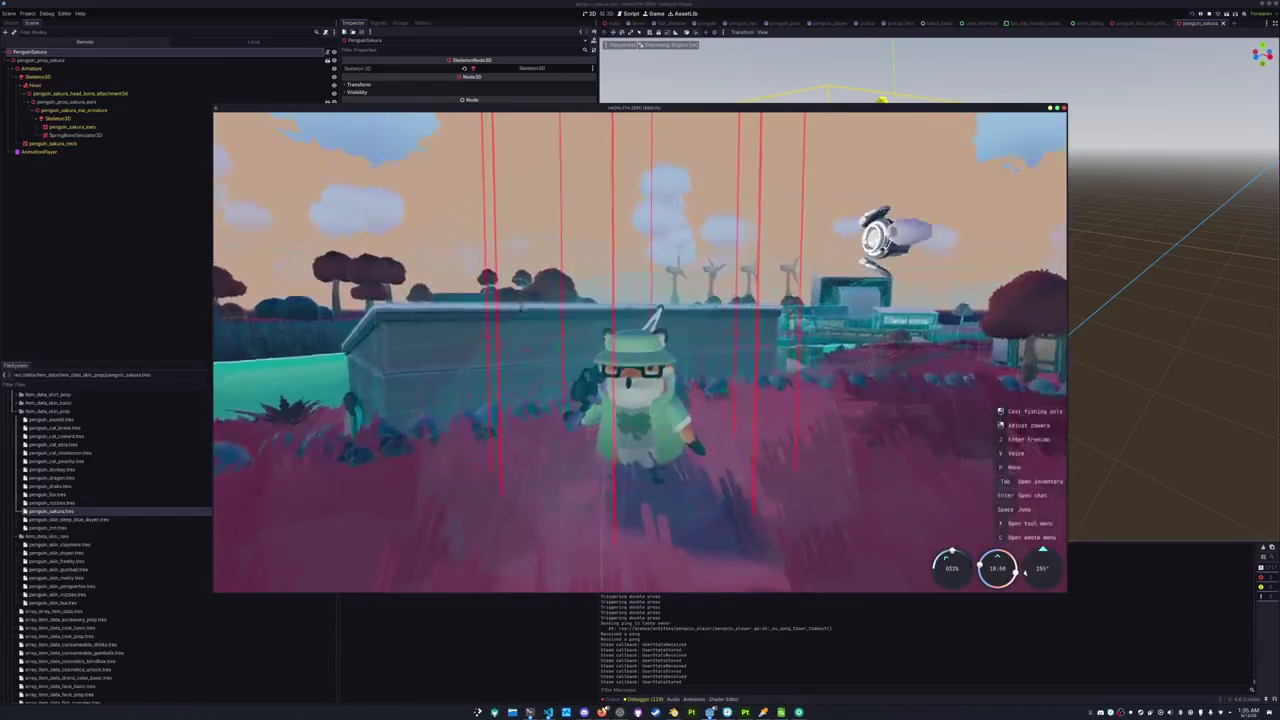
pyautogui.press('w')
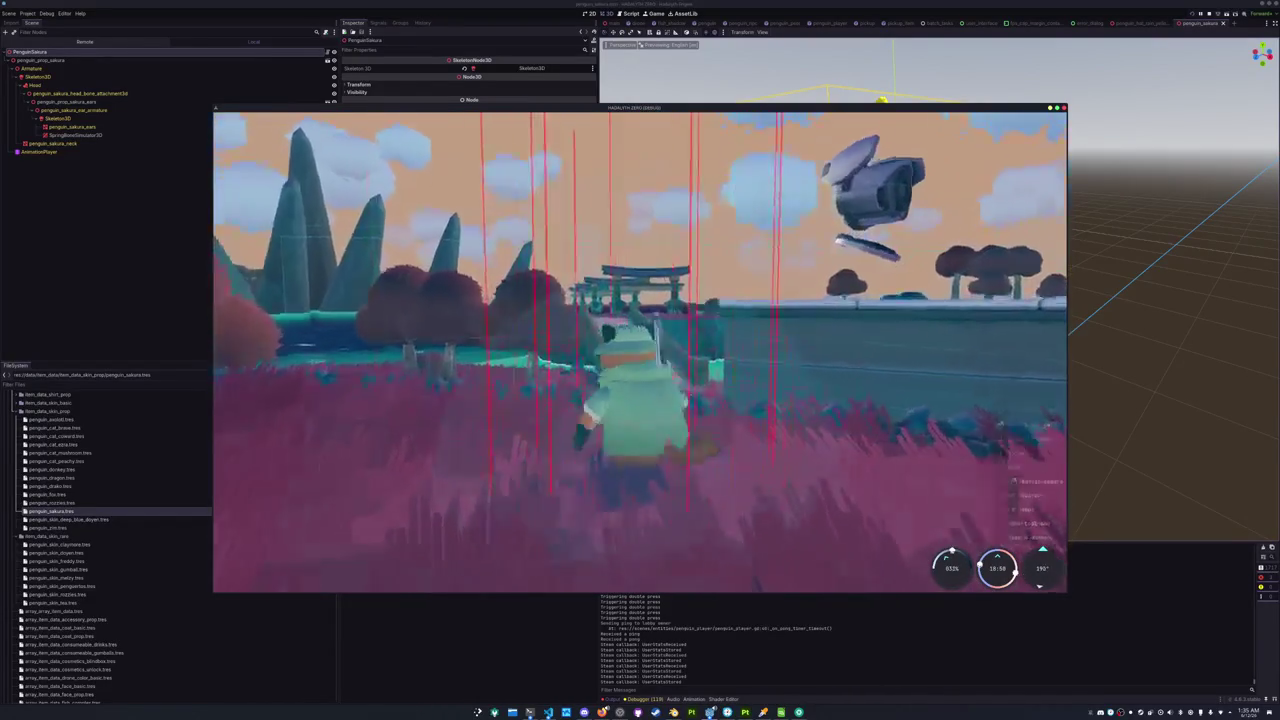
pyautogui.press('w')
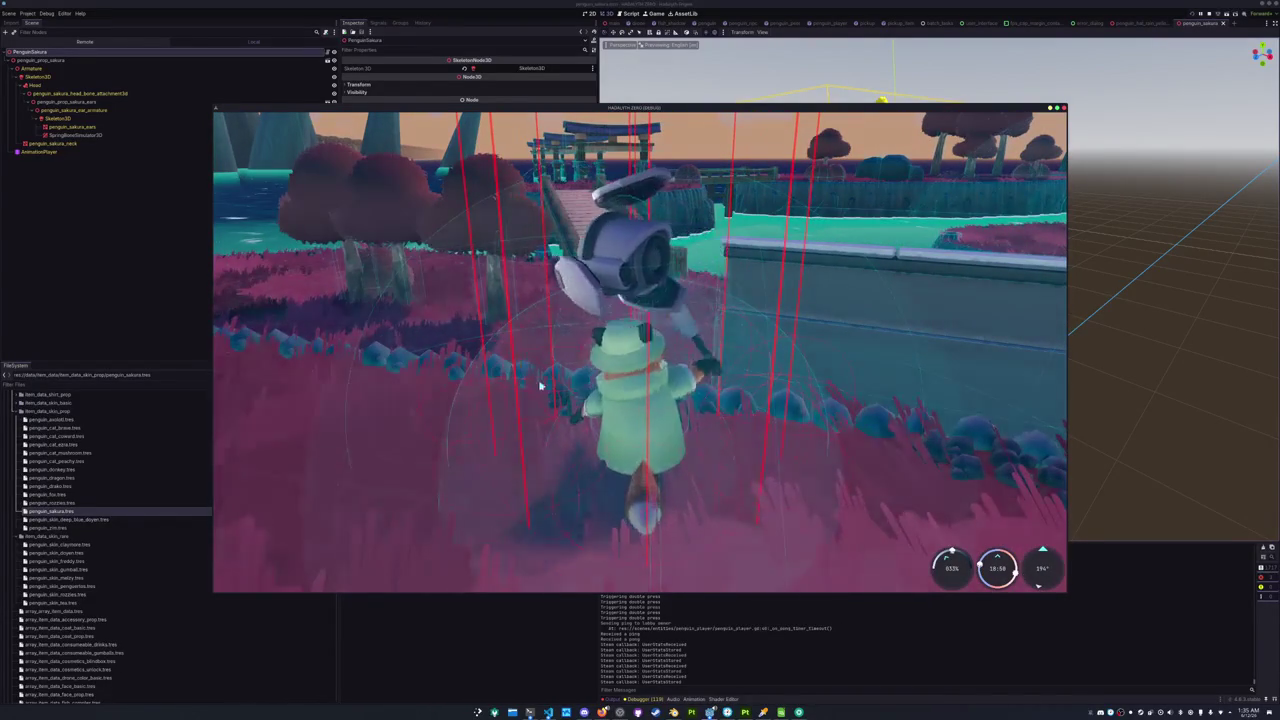
pyautogui.press('a')
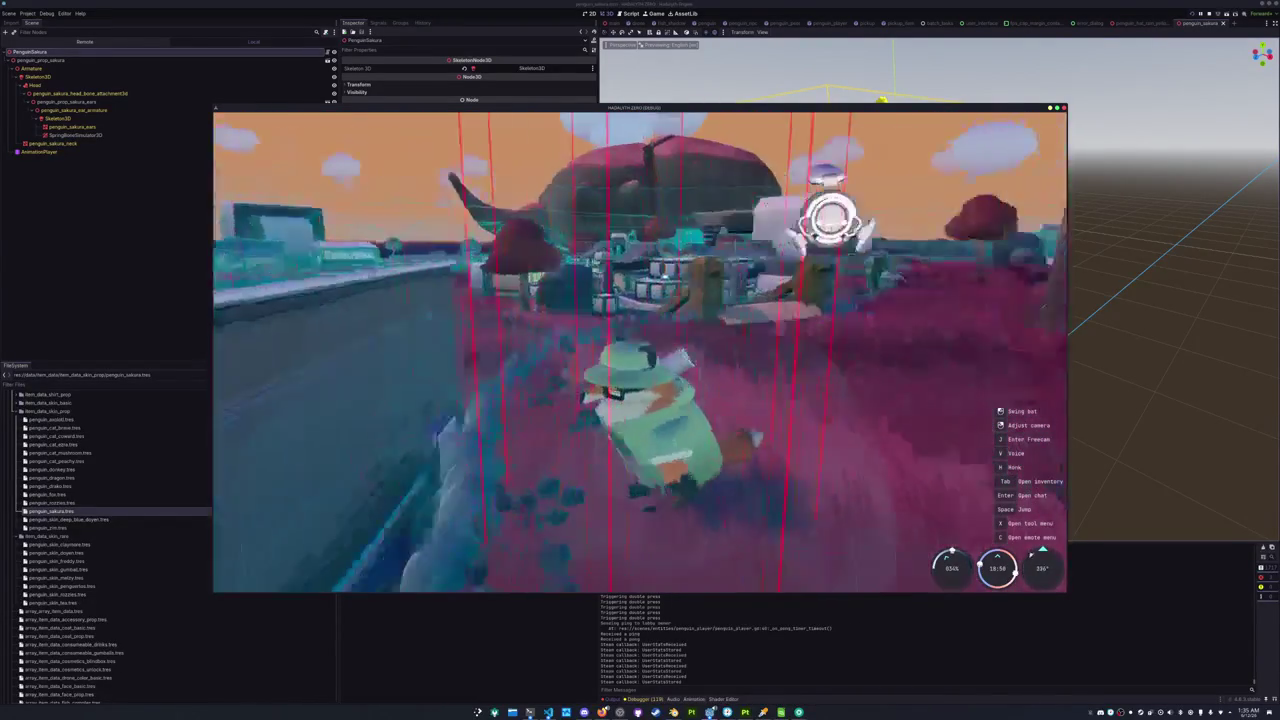
pyautogui.press('F8')
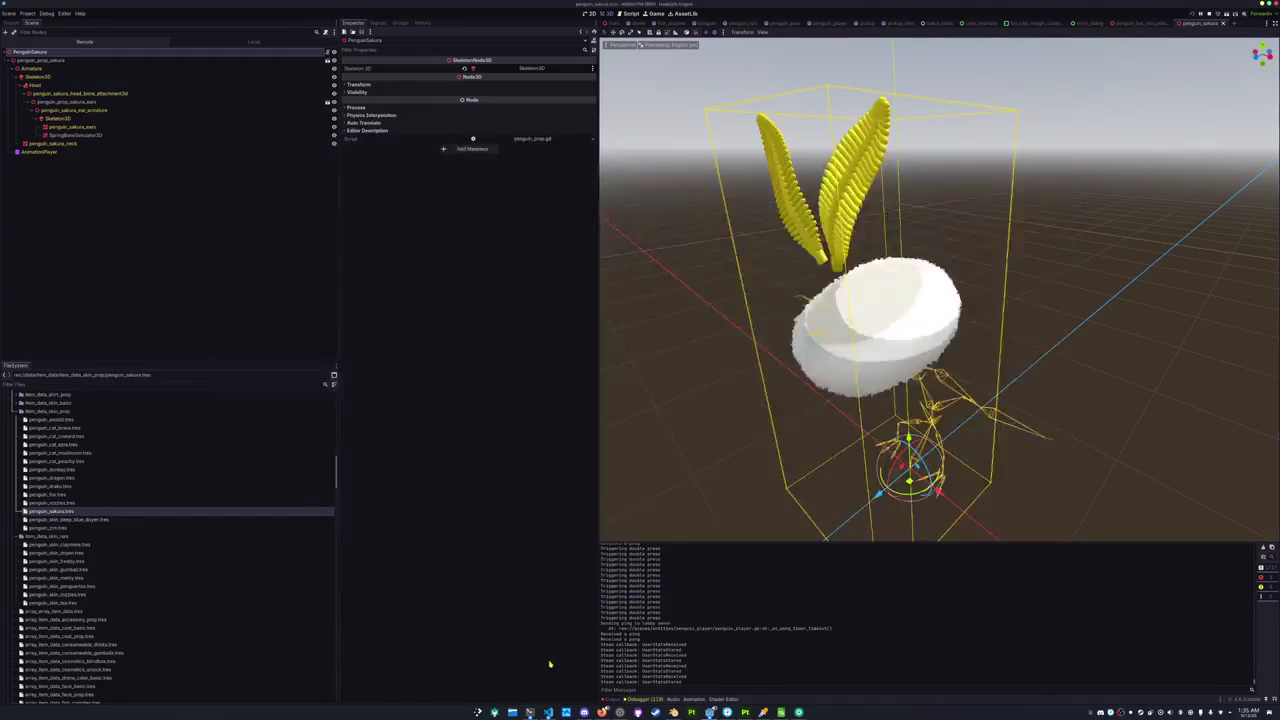
# Close the penguin_sakura, fps_cap_margin_container and other extra scene tabs.
pyautogui.scroll(-5, 636, 75)
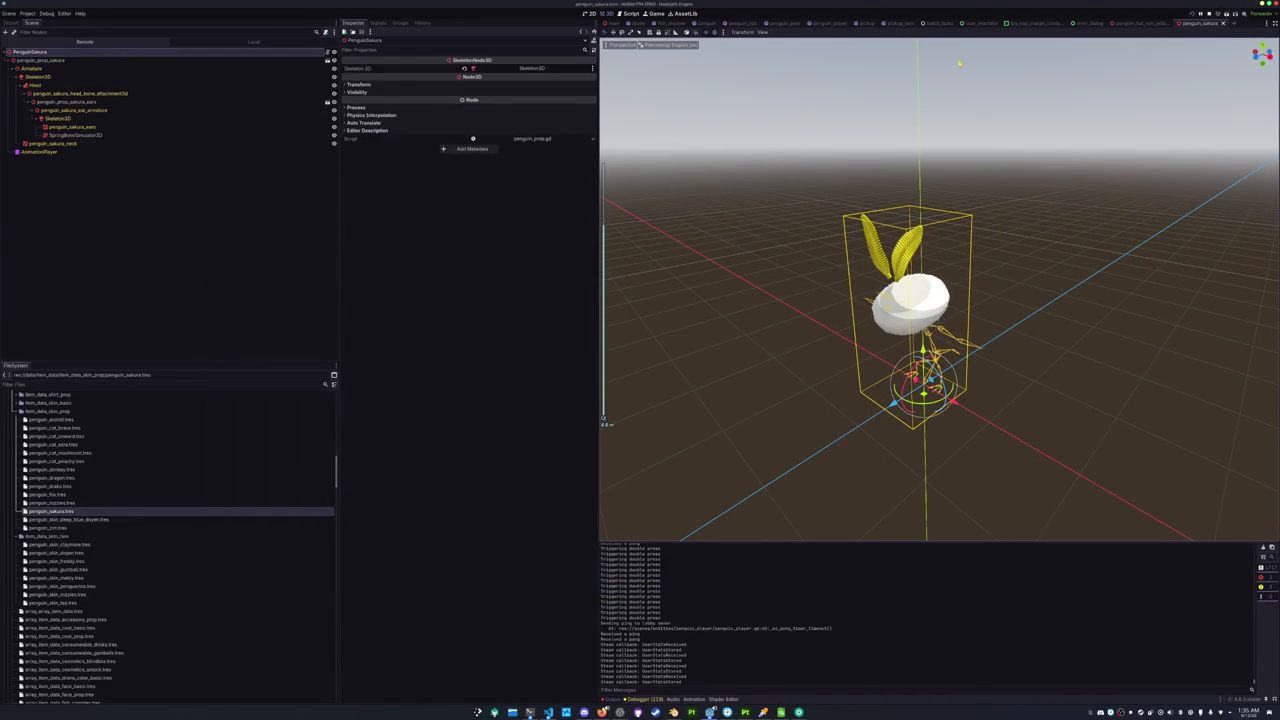
pyautogui.middleClick(1203, 23)
pyautogui.middleClick(1134, 23)
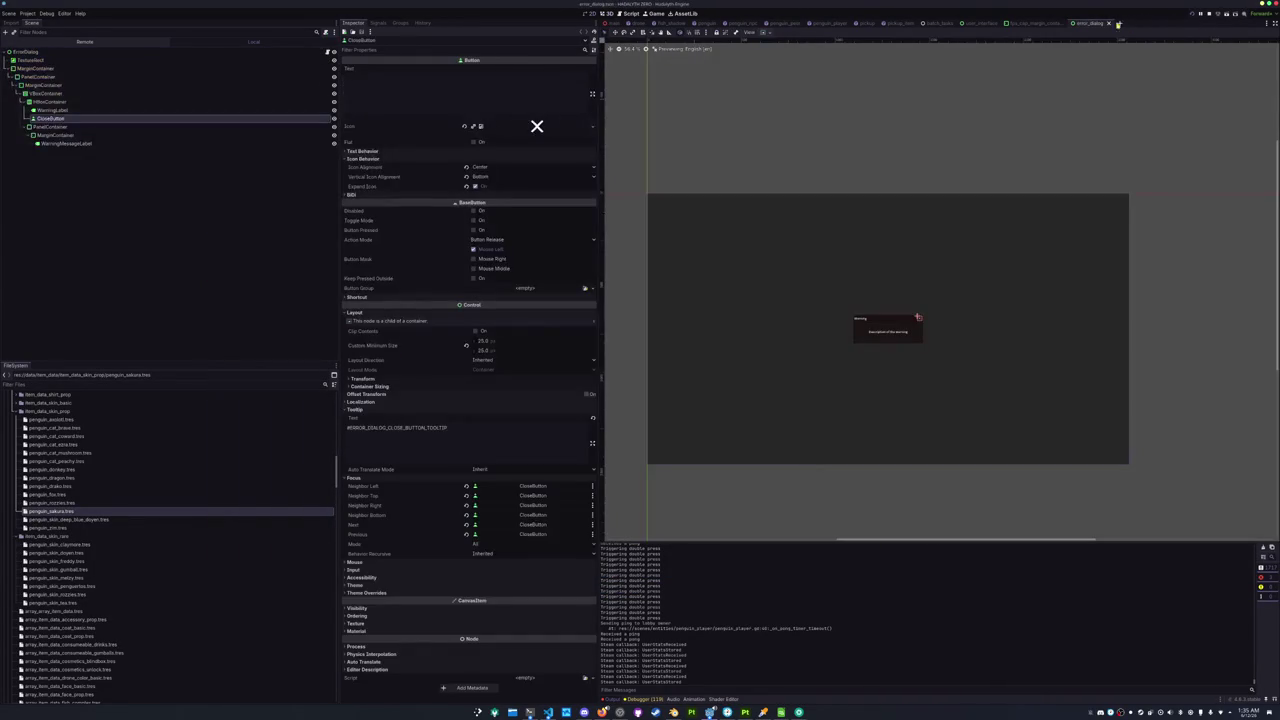
pyautogui.middleClick(1119, 23)
pyautogui.middleClick(1042, 23)
pyautogui.middleClick(1040, 24)
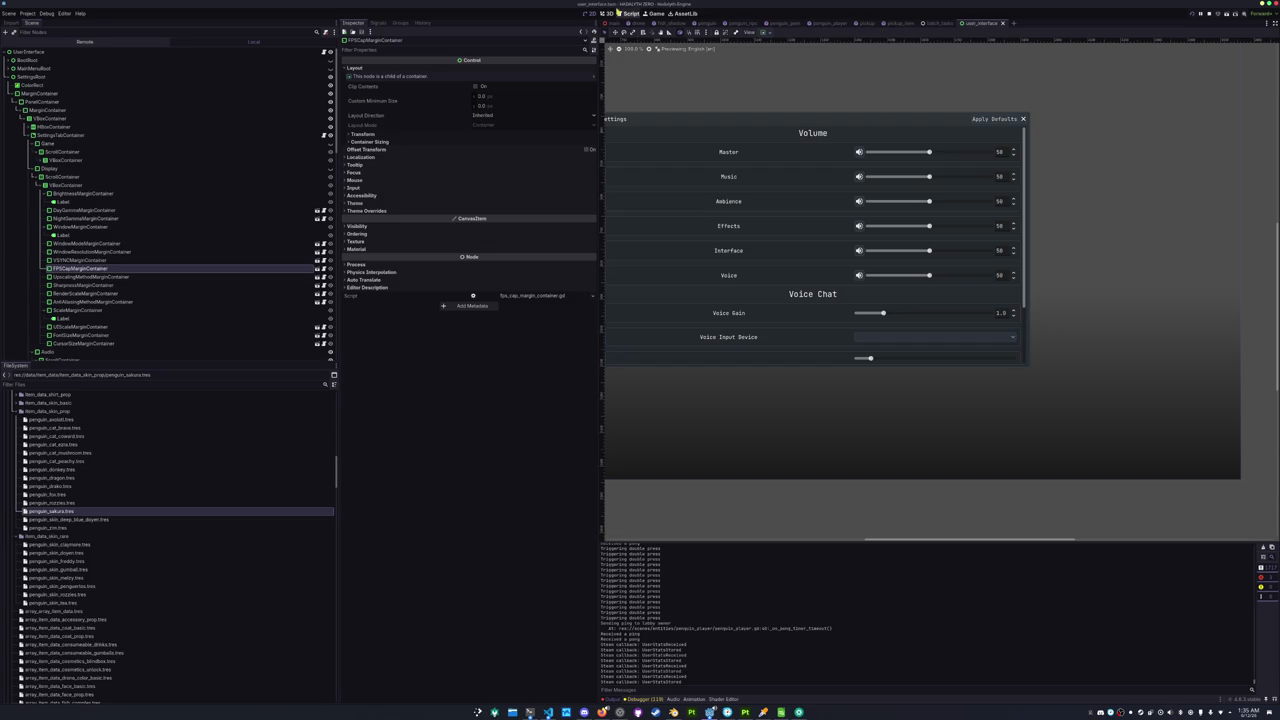
# Switch to the drone scene and bring up a Konsole terminal.
pyautogui.click(616, 23)
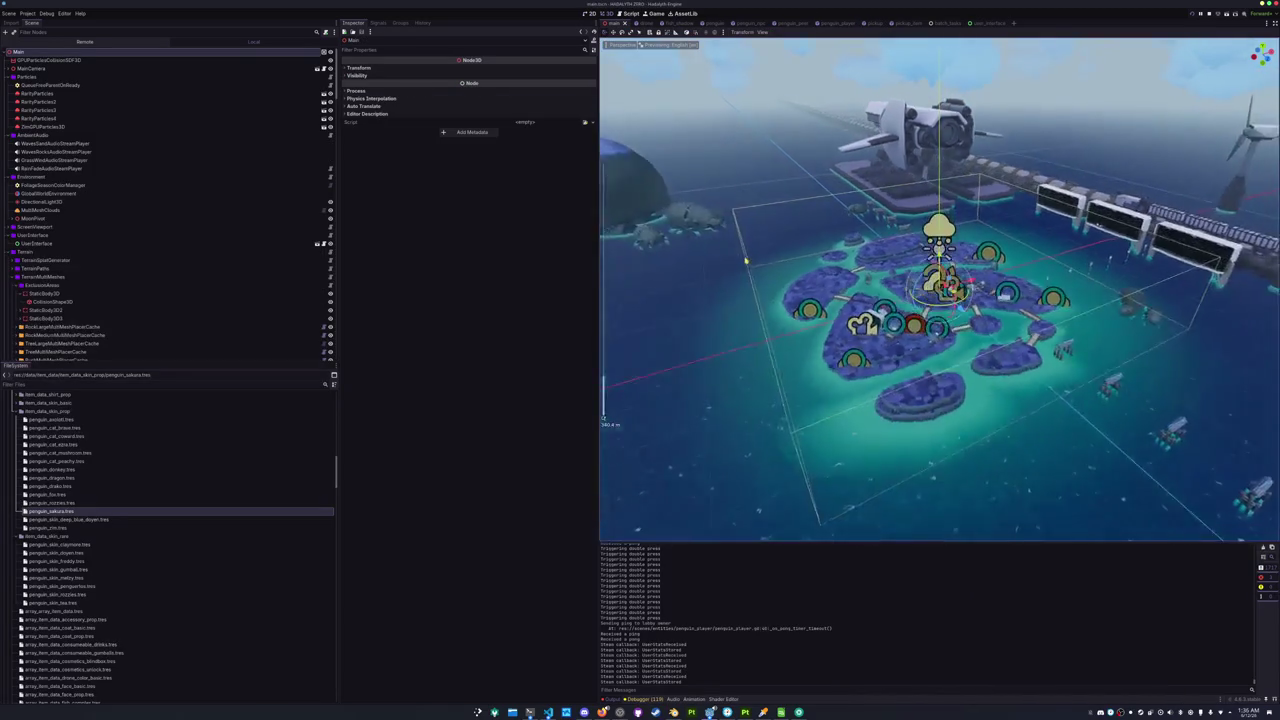
pyautogui.click(643, 23)
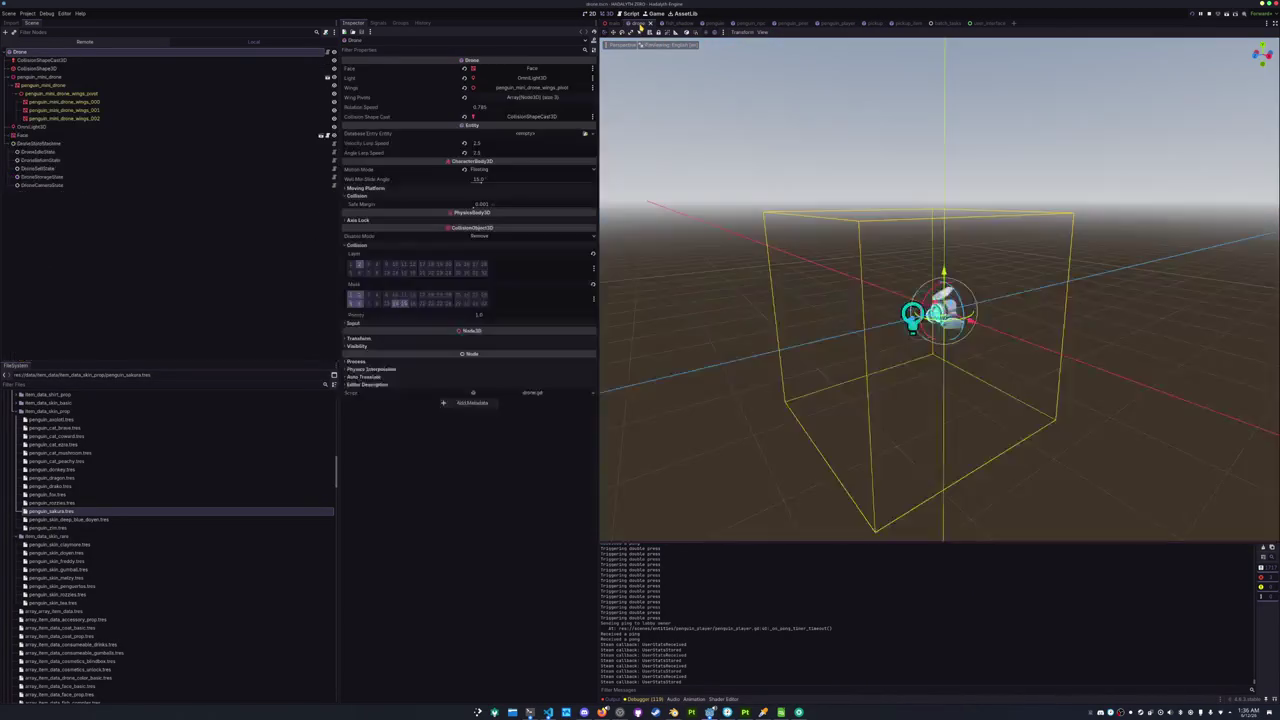
pyautogui.scroll(3, 741, 286)
pyautogui.scroll(4, 755, 292)
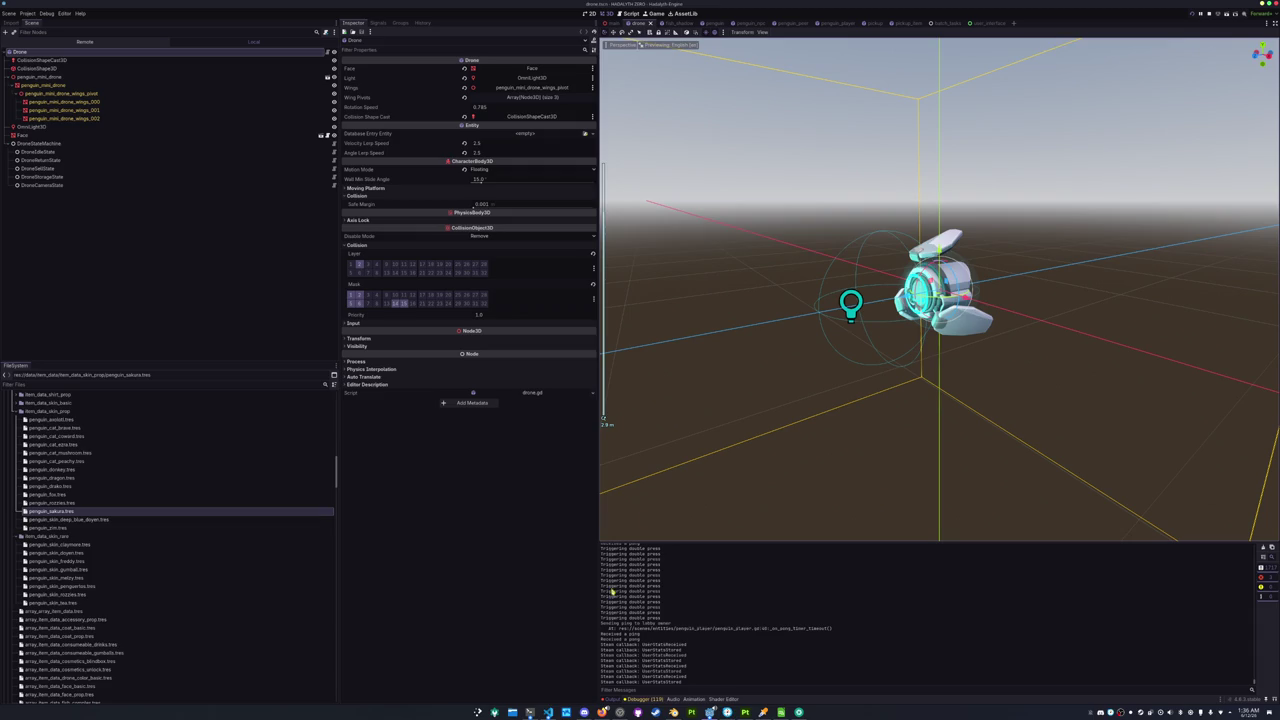
pyautogui.click(530, 712)
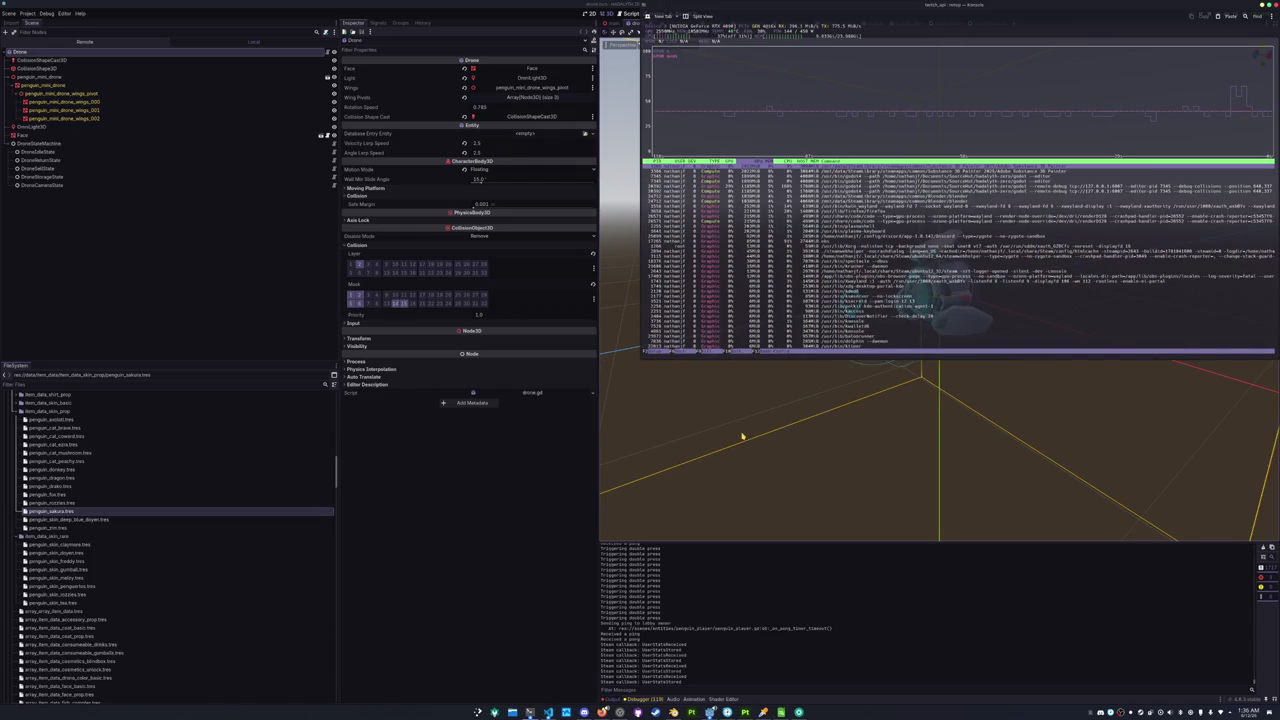
# Quit nvtop and cd into Documents/SourceHut/hadalyth-zero.
pyautogui.write('qcd')
pyautogui.press('Return')
pyautogui.write('d Documents/SourceHut/hadalyth')
pyautogui.press('Tab')
pyautogui.write('-zero/')
pyautogui.press('Return')
# Check git status, stage all files and commit them as "Added another penguin skin".
pyautogui.write('git status')
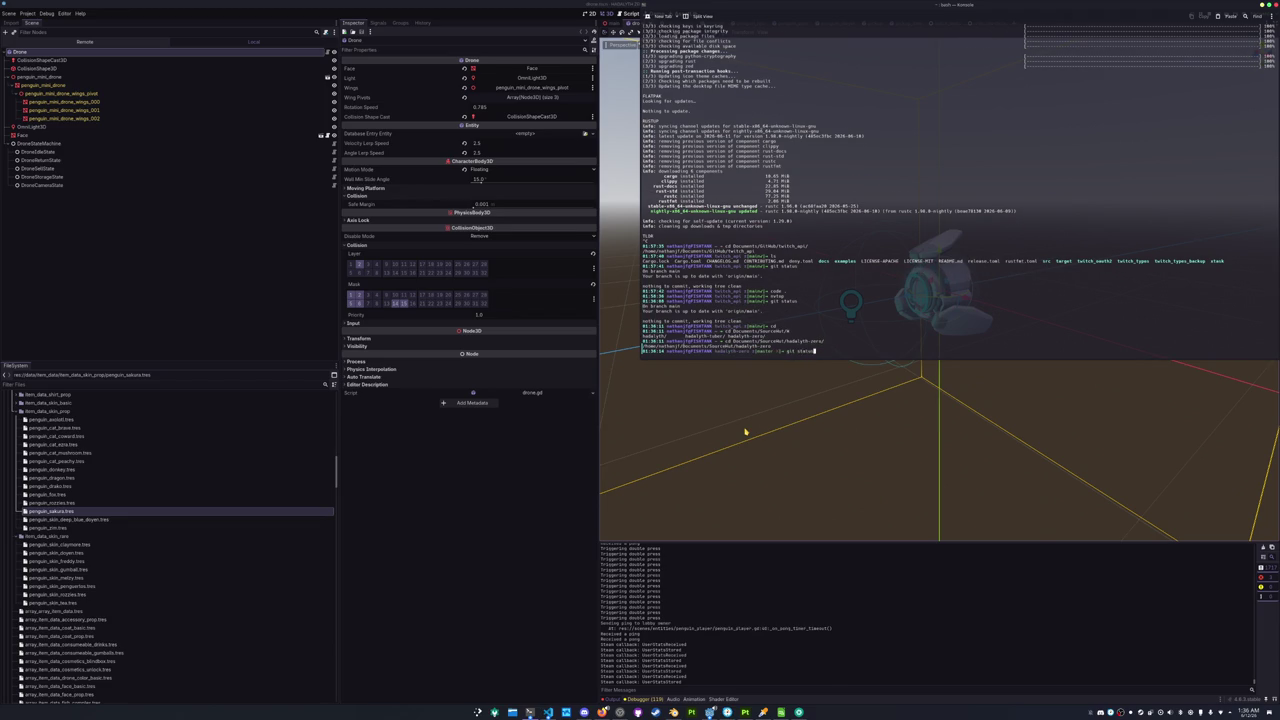
pyautogui.press('Return')
pyautogui.write('git add *')
pyautogui.press('Return')
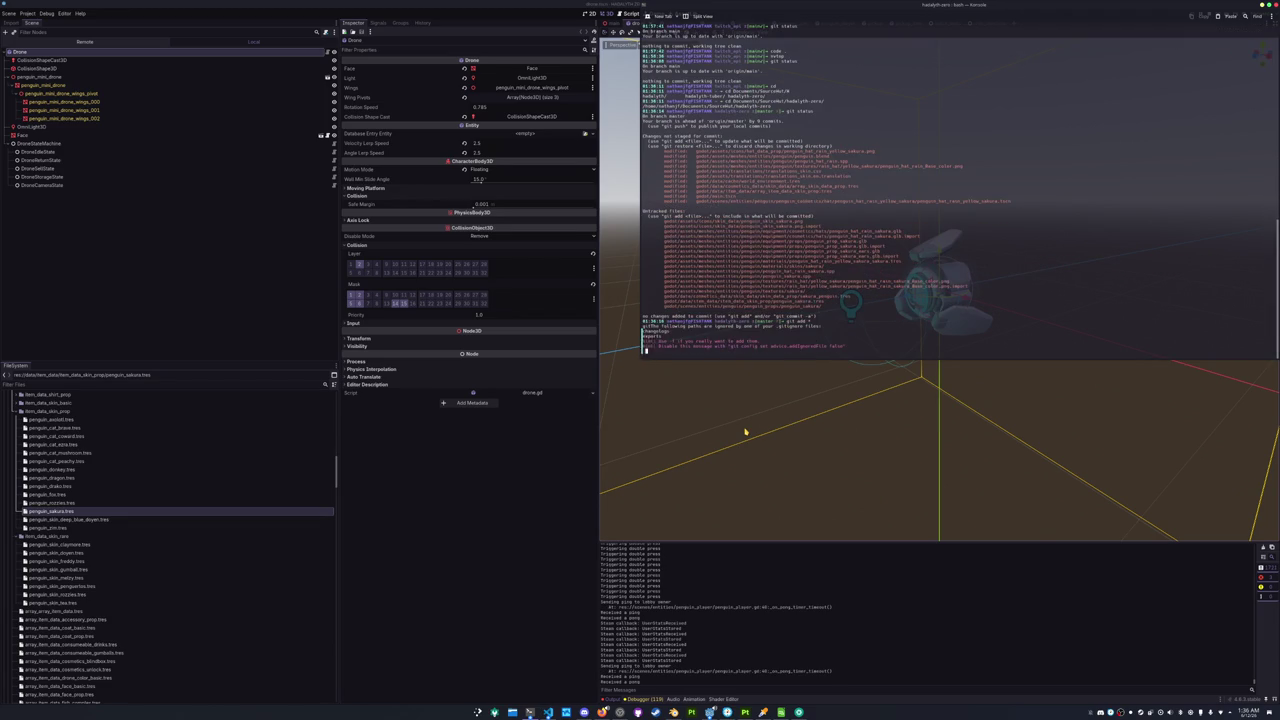
pyautogui.write('git commit -m "Added another penguin skin"')
pyautogui.press('Return')
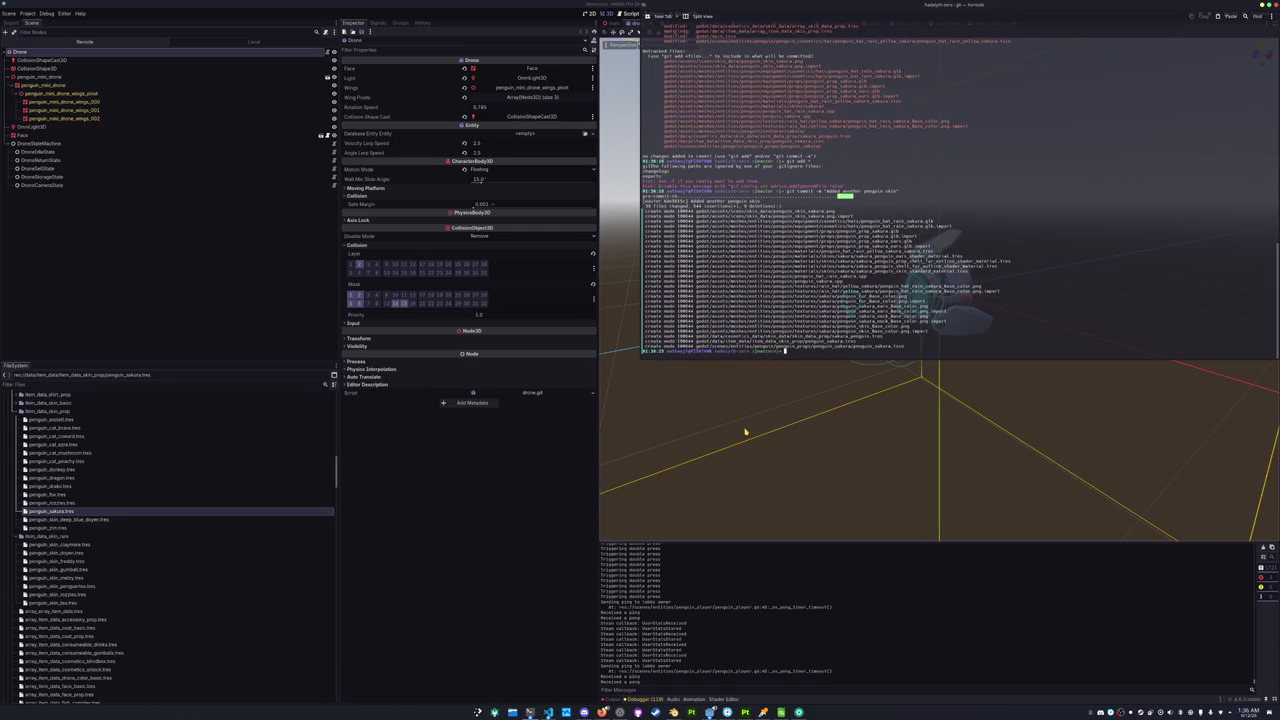
pyautogui.click(374, 508)
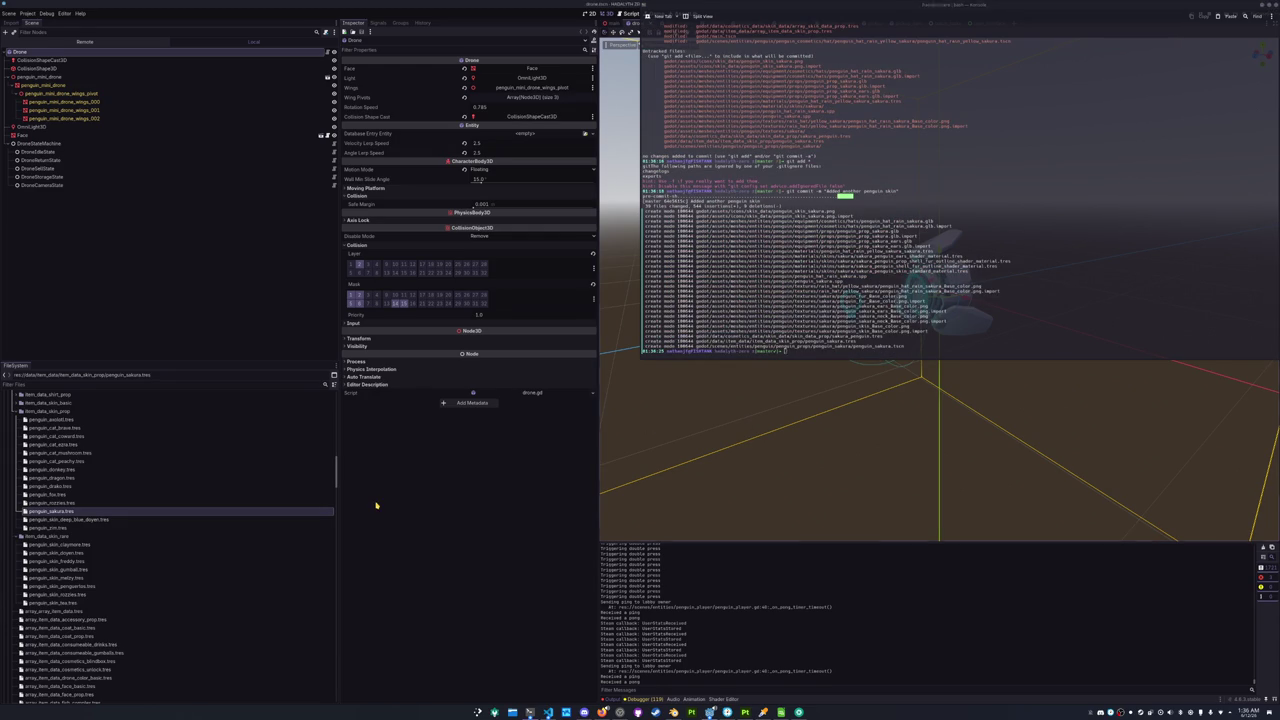
# Export all presets, including Windows Desktop, as a Release build via Project > Export.
pyautogui.click(27, 13)
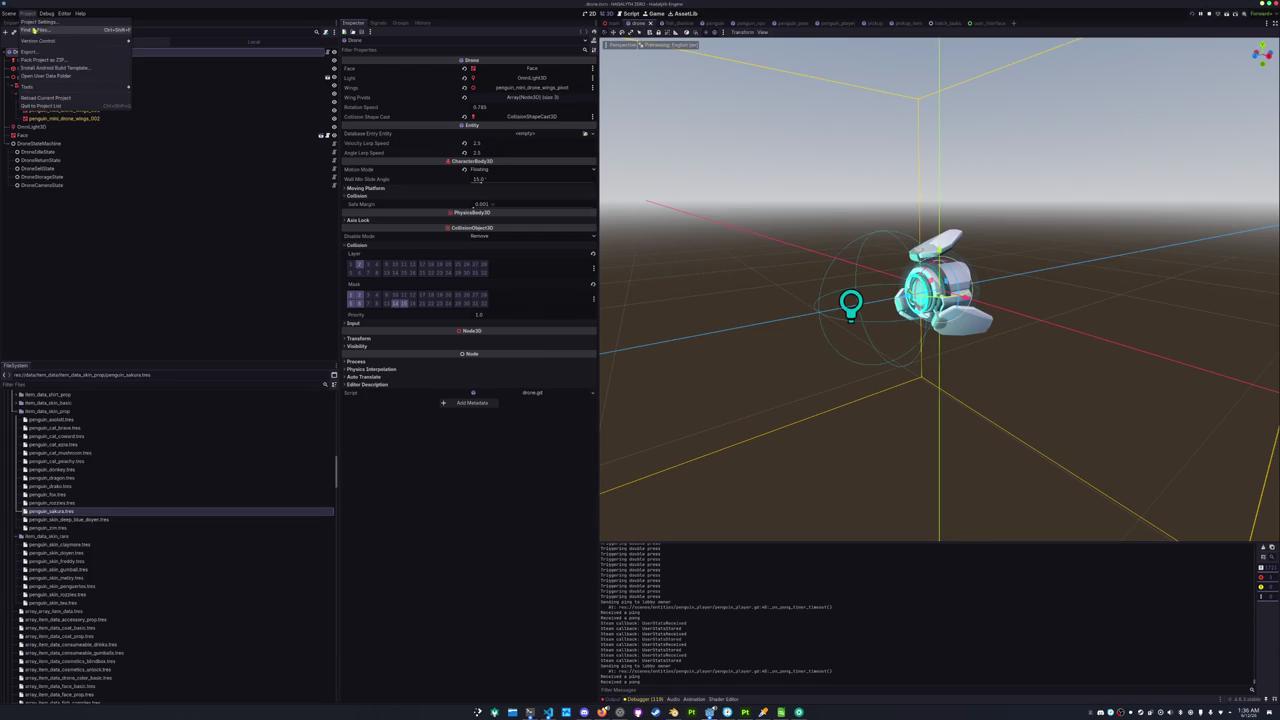
pyautogui.click(40, 52)
pyautogui.click(536, 432)
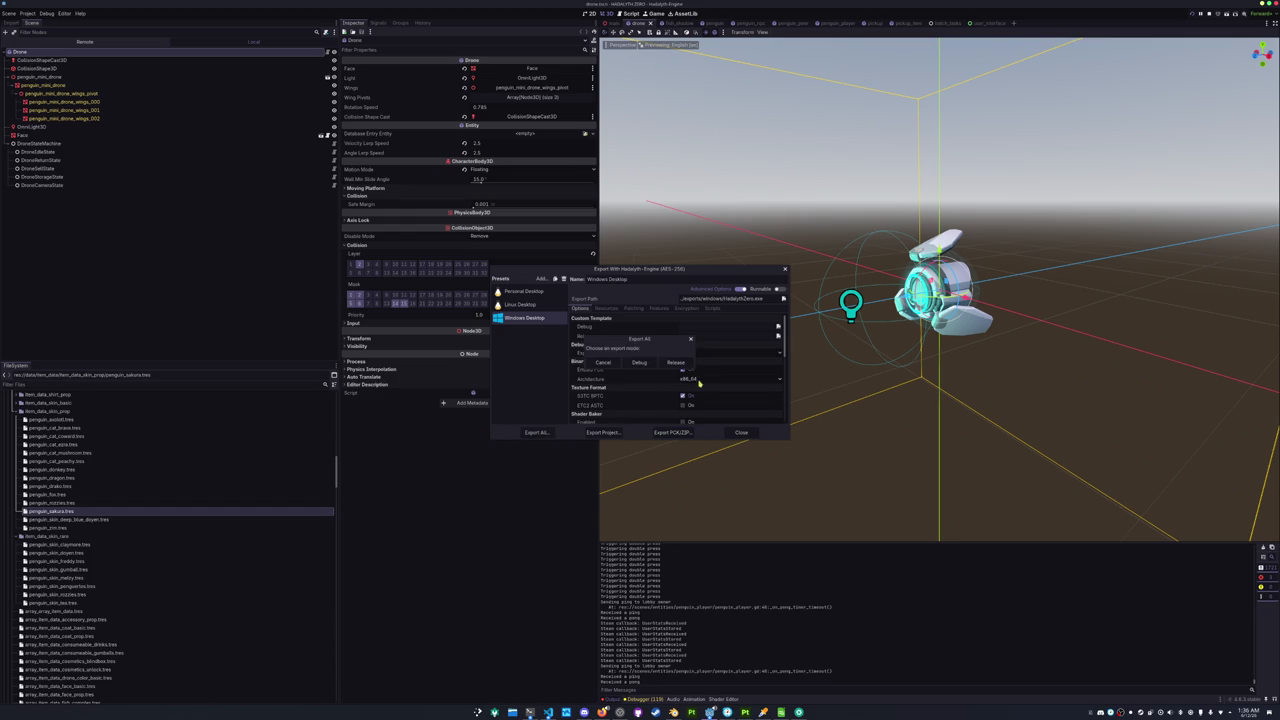
pyautogui.click(676, 364)
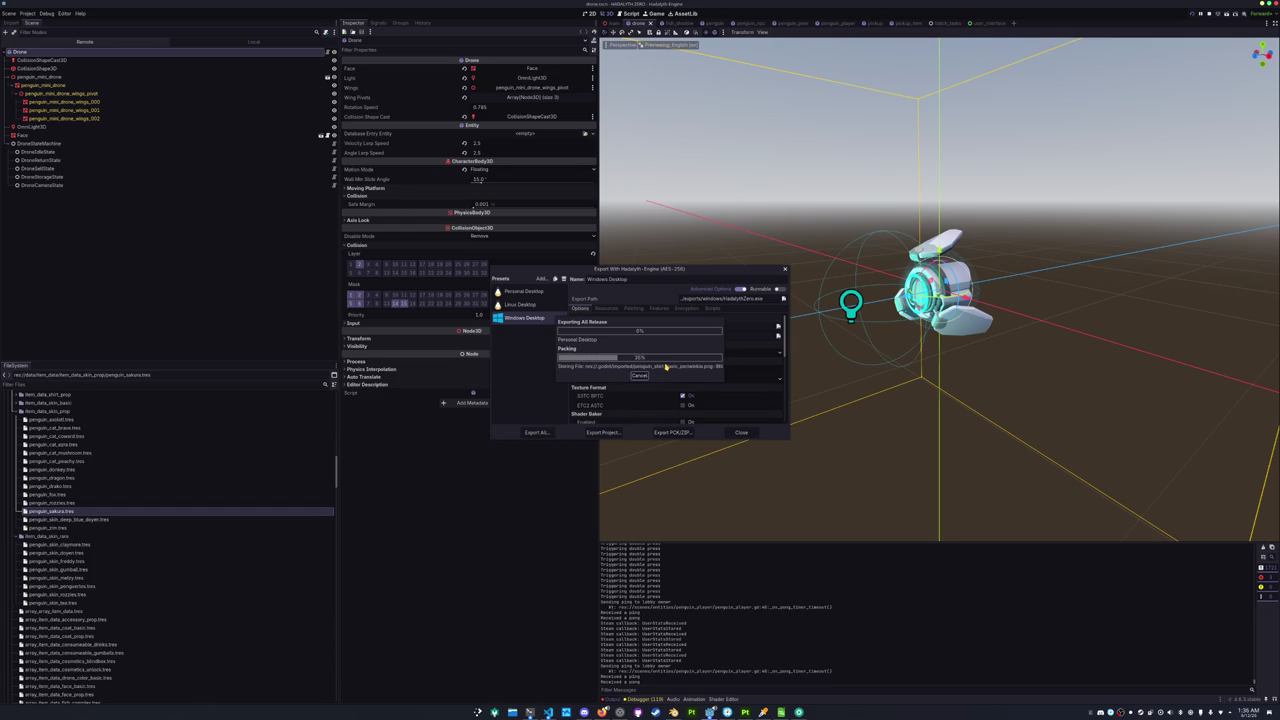